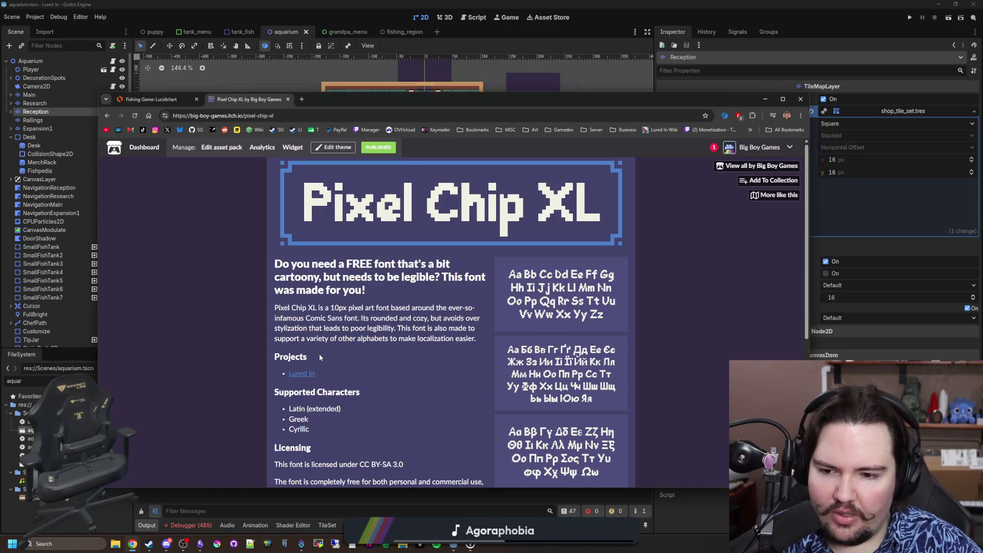
Step: Enlarge the Pixel Chip XL inventory screenshot, advance to the aquarium shop screenshot, then open a new tab
scroll(396, 320, "down", 3)
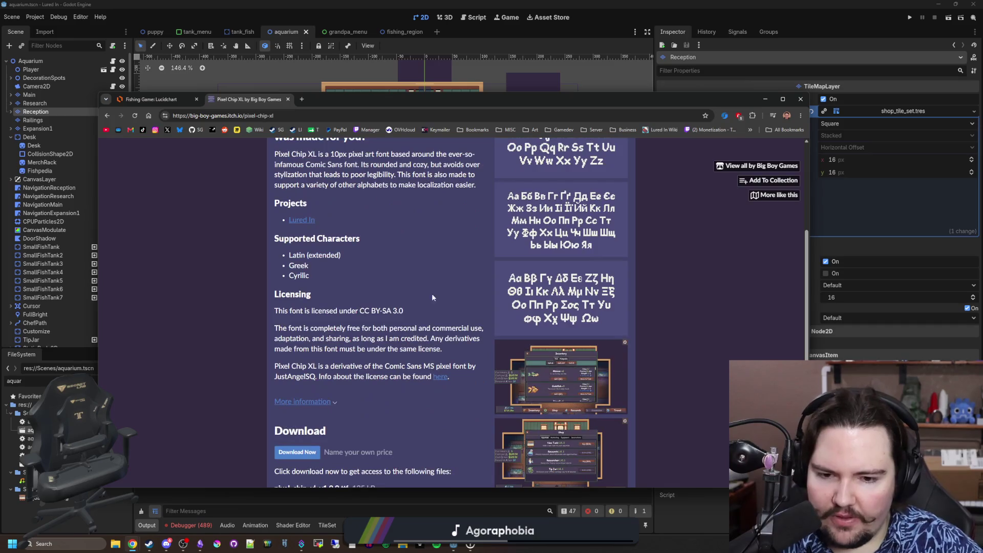
left_click(555, 316)
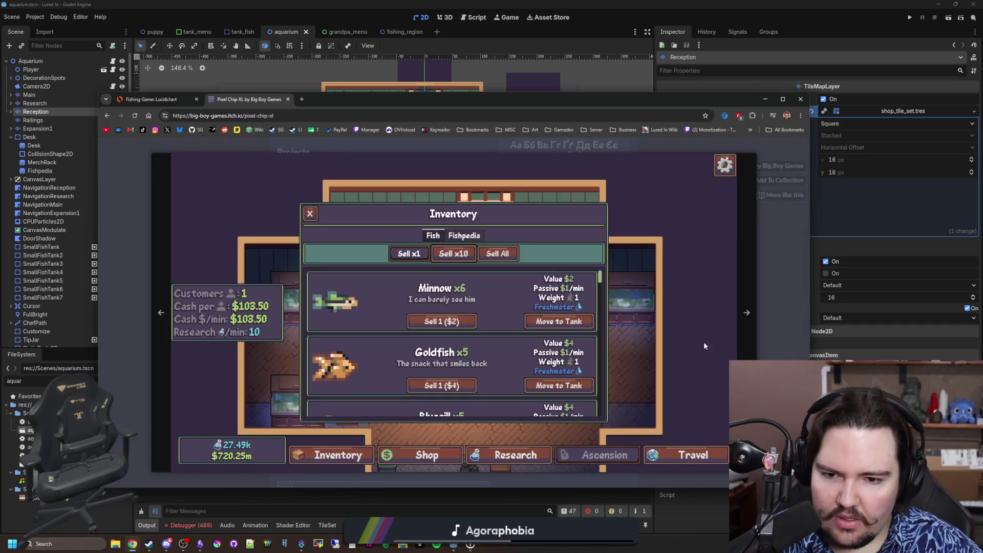
left_click(751, 342)
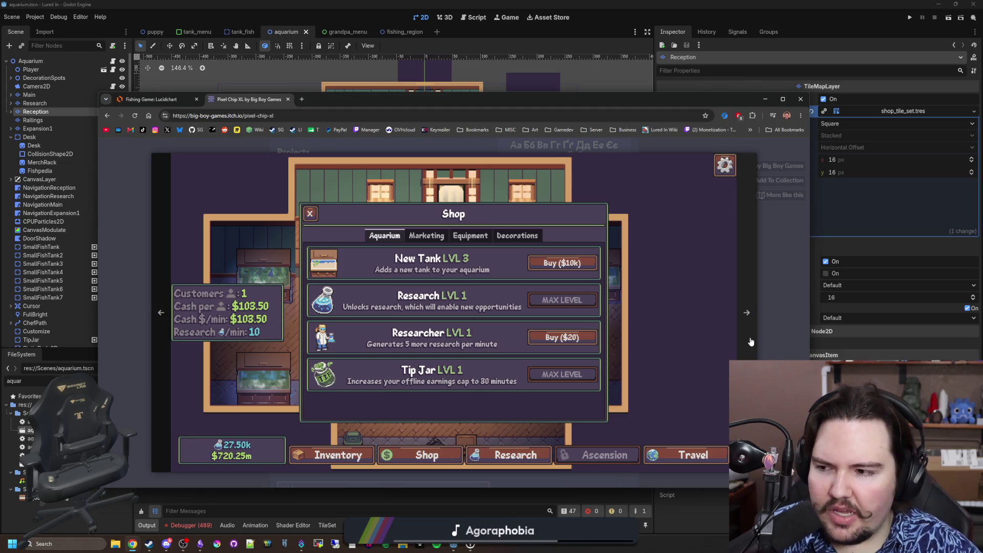
left_click(301, 99)
Step: Search Google for 'arial font' and switch to the image results
type("arial font")
key("Return")
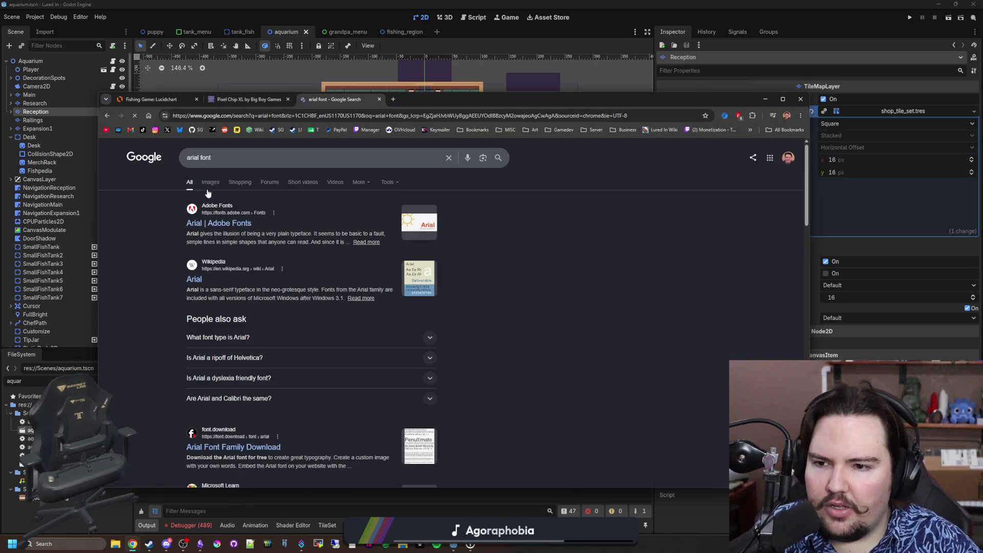
left_click(211, 182)
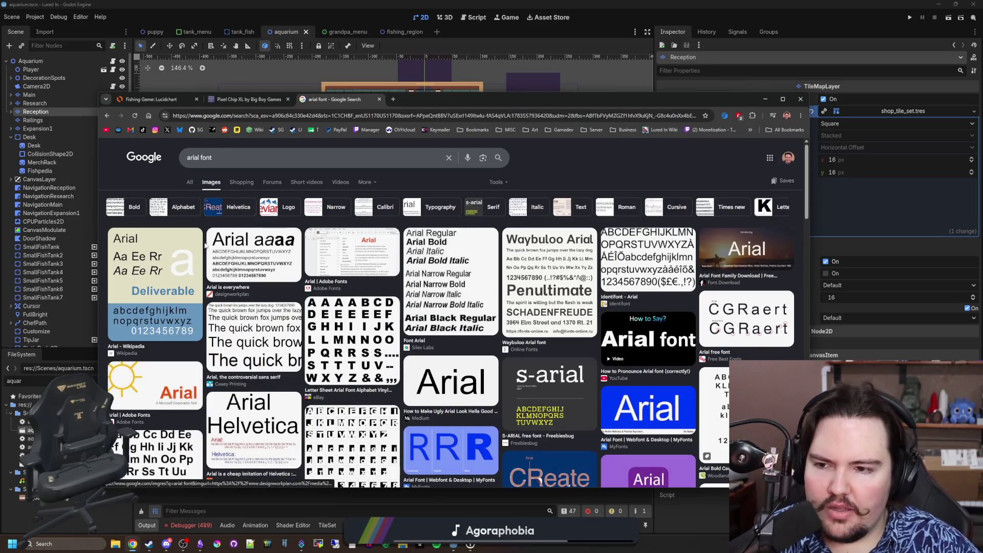
Step: Preview a couple of Arial images, including the eBay letter sheet, then return to the Pixel Chip XL tab
left_click(483, 394)
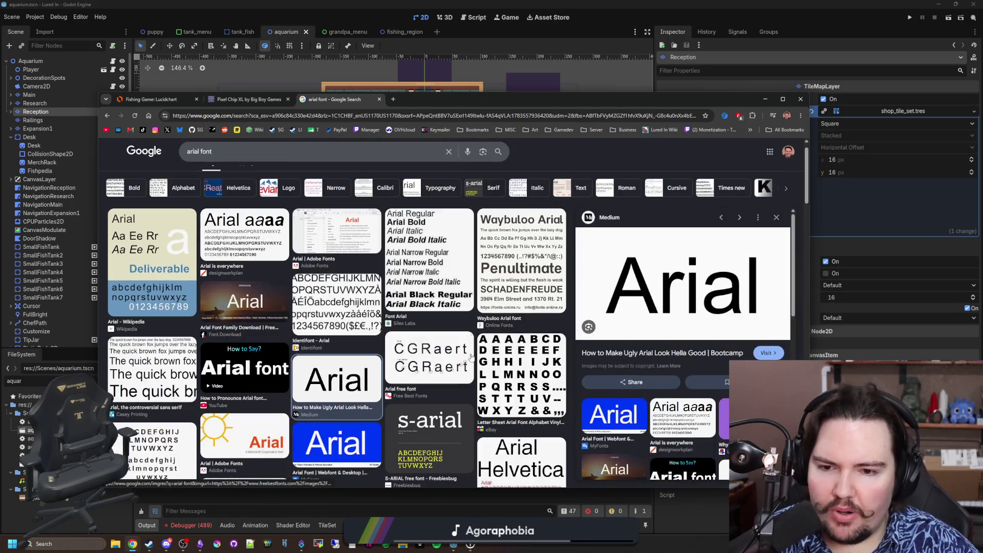
left_click(526, 377)
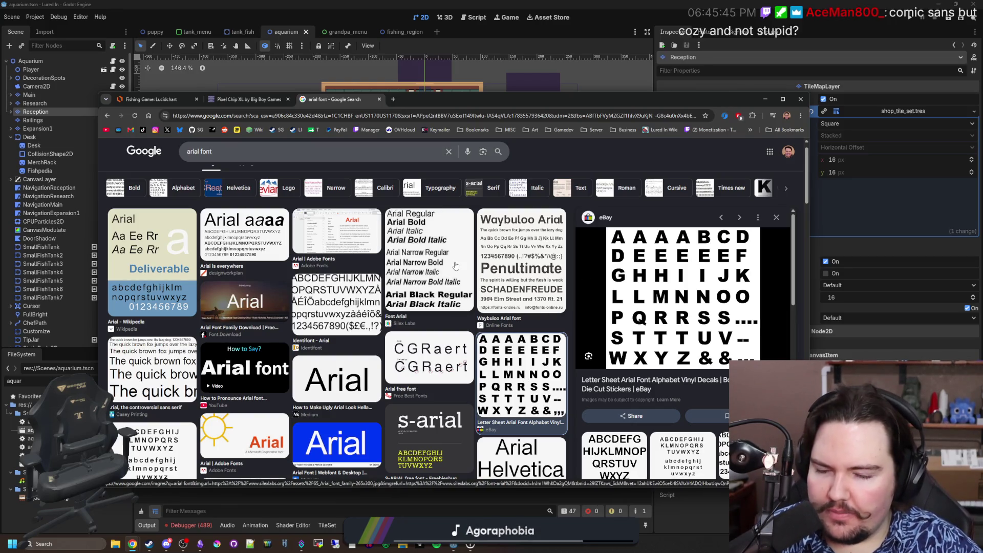
scroll(456, 266, "down", 4)
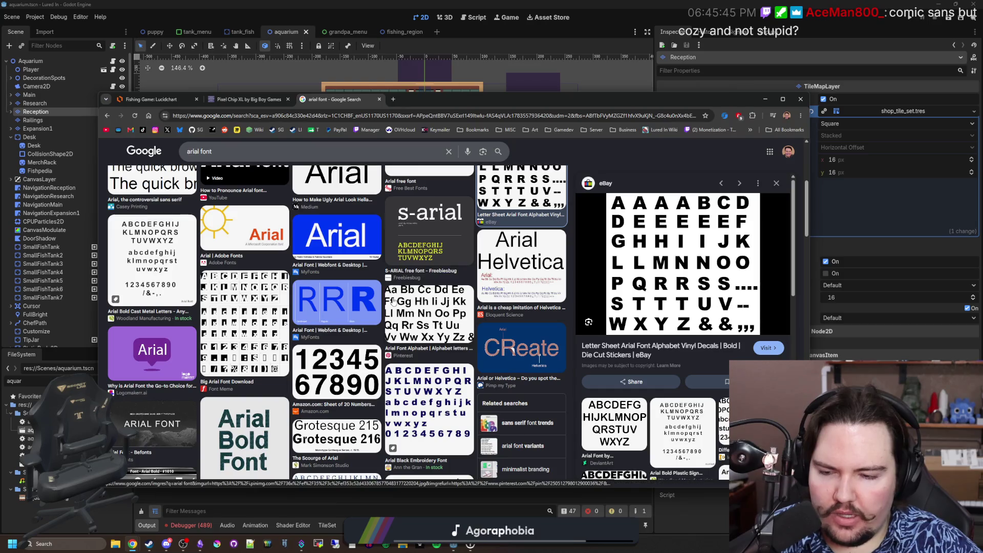
left_click(241, 101)
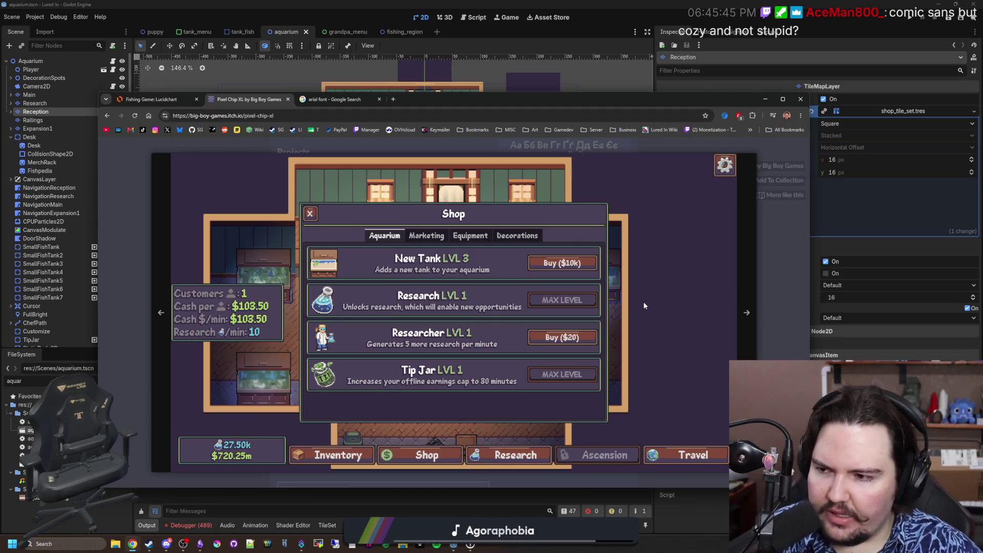
Step: Cycle forward through the enlarged samples past Greek and round back to the Latin alphabet
left_click(747, 314)
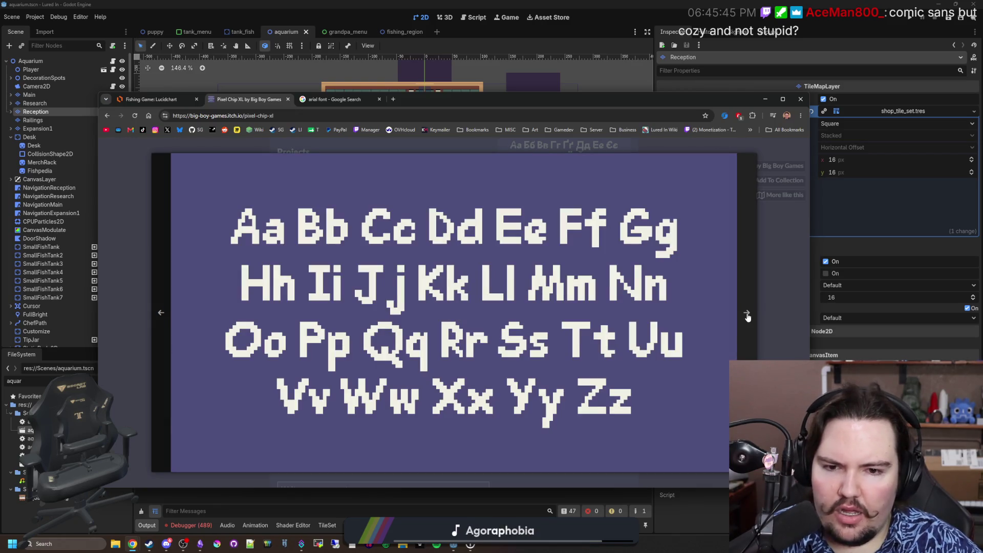
left_click(747, 314)
left_click(747, 314)
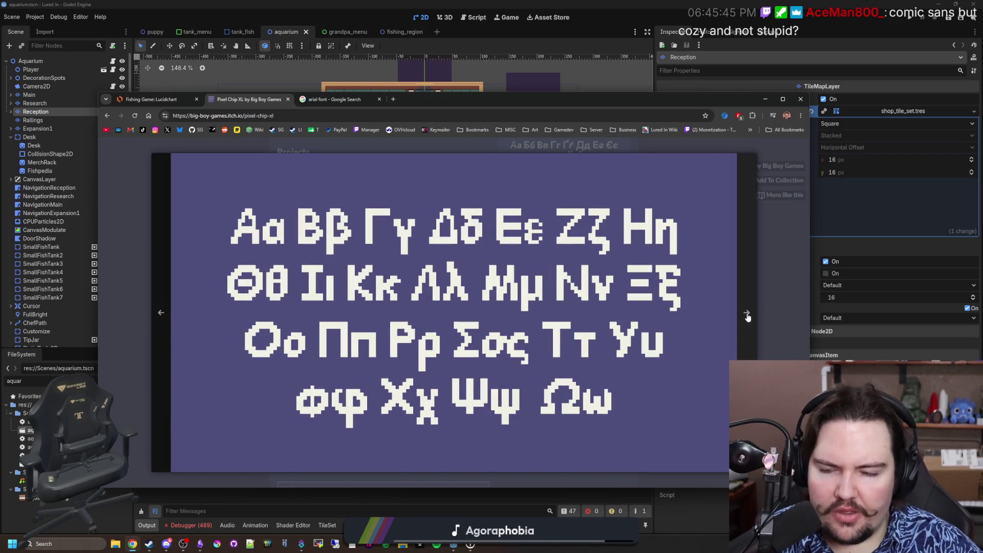
left_click(747, 314)
left_click(747, 314)
left_click(746, 314)
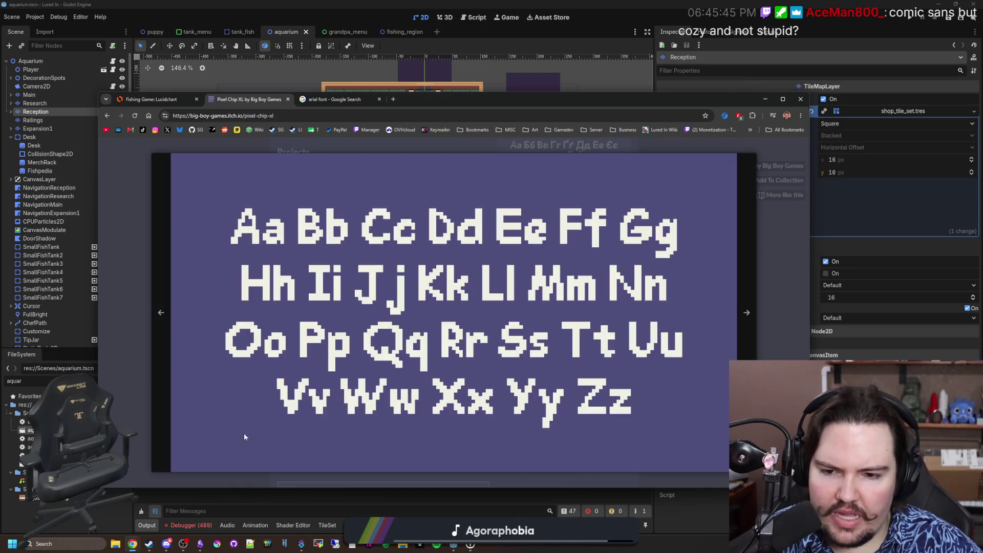
Step: Step forward to the Cyrillic and Greek samples, then step back through them to Greek again
left_click(742, 354)
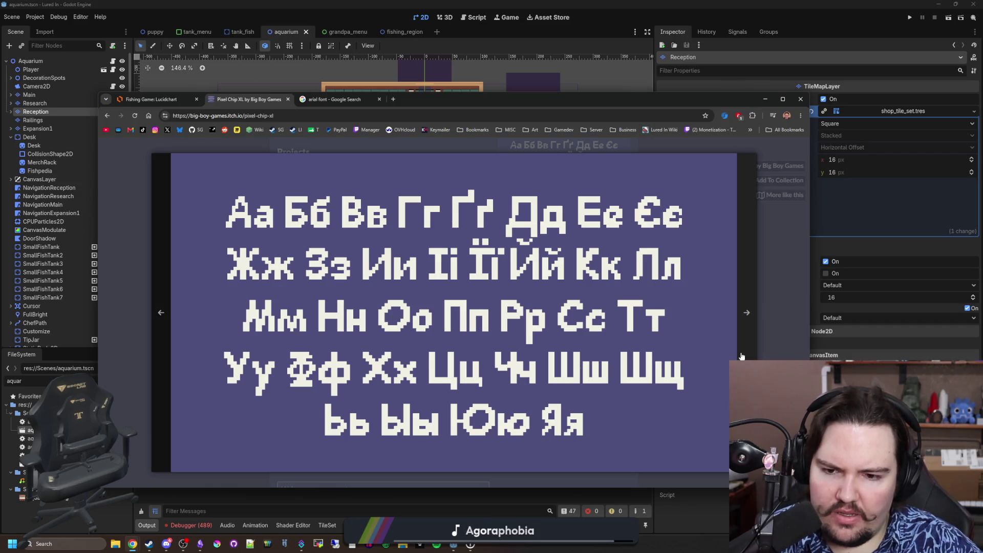
left_click(742, 356)
left_click(741, 356)
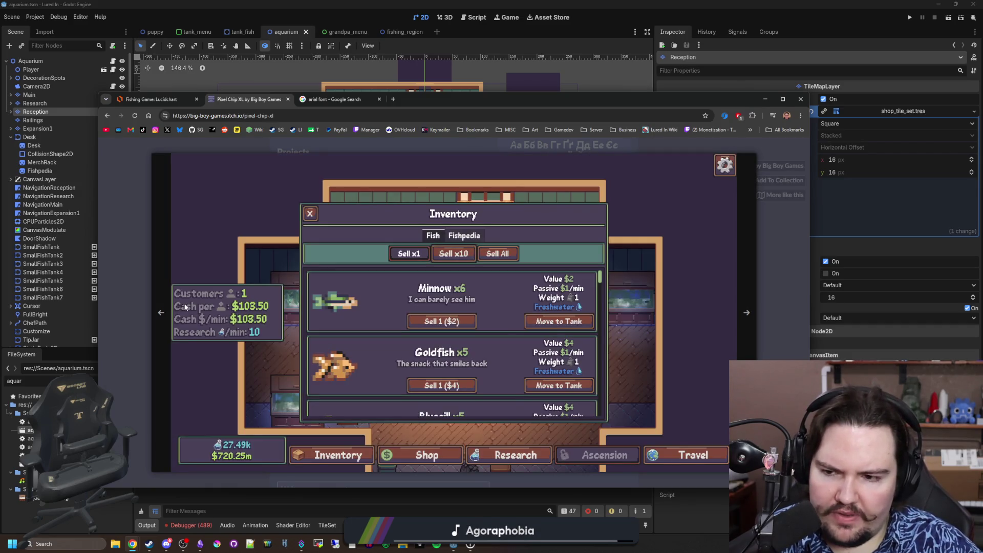
left_click(159, 314)
left_click(160, 317)
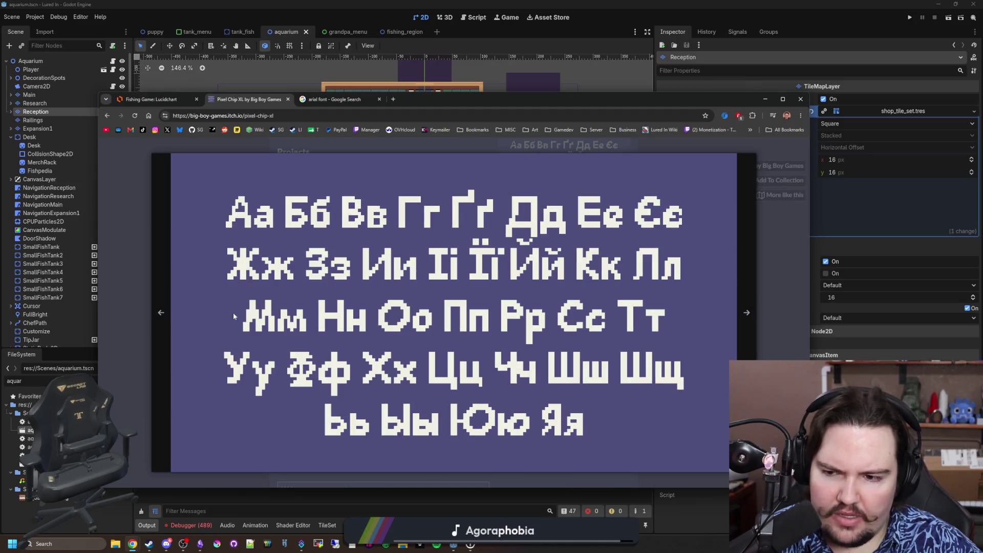
left_click(159, 328)
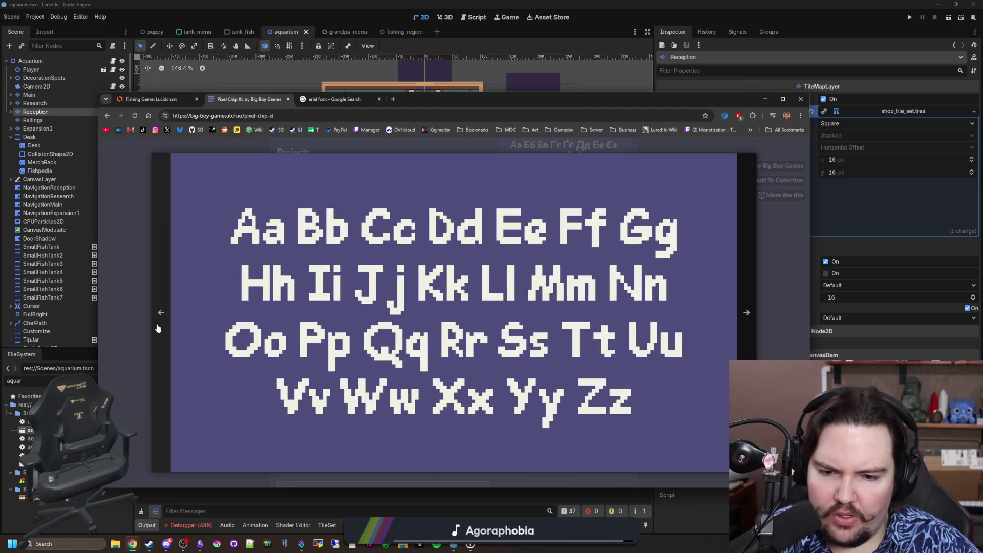
left_click(158, 327)
left_click(158, 328)
left_click(158, 328)
Step: Close the image viewer and look over the page's supported-characters list
left_click(781, 267)
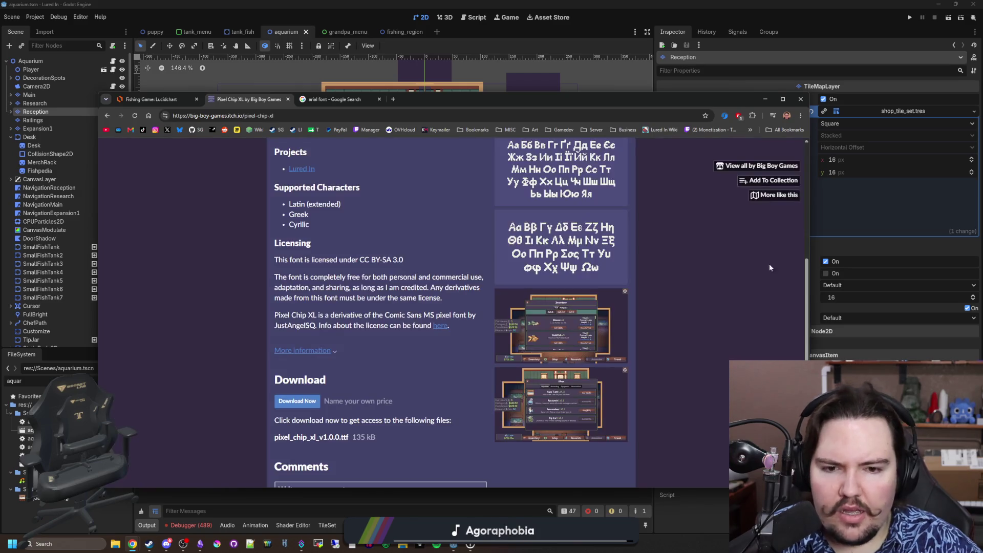
scroll(347, 312, "up", 1)
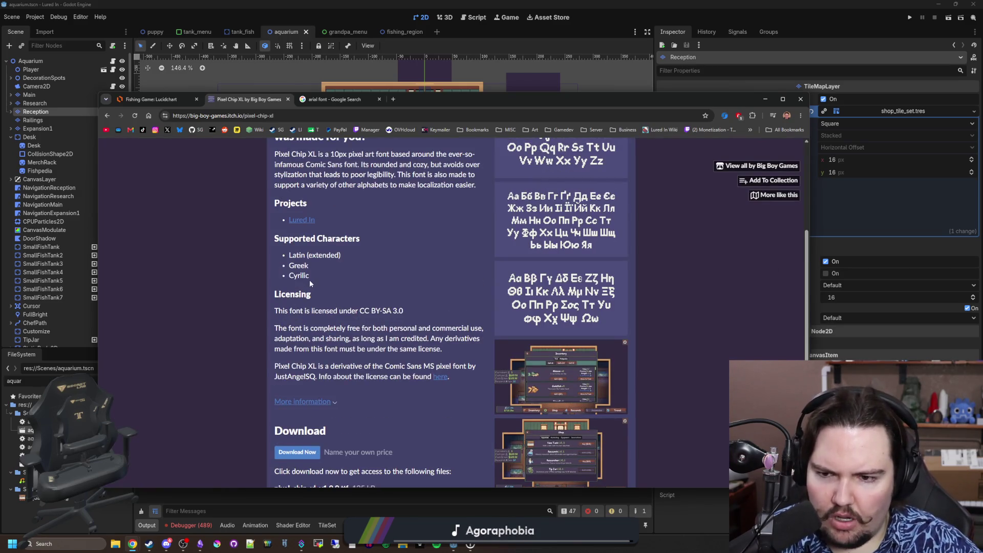
left_click_drag(309, 279, 272, 245)
left_click(322, 254)
scroll(321, 254, "down", 2)
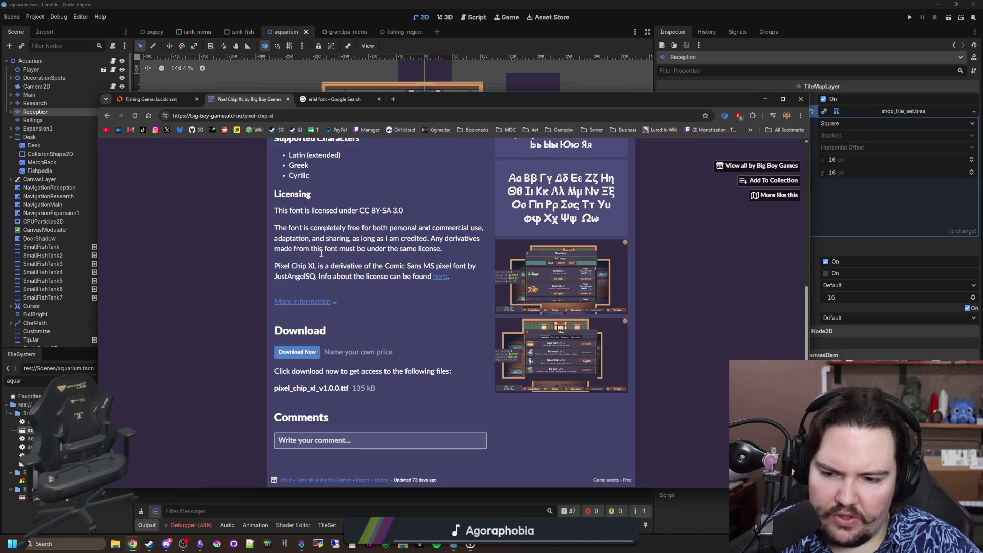
scroll(575, 361, "up", 2)
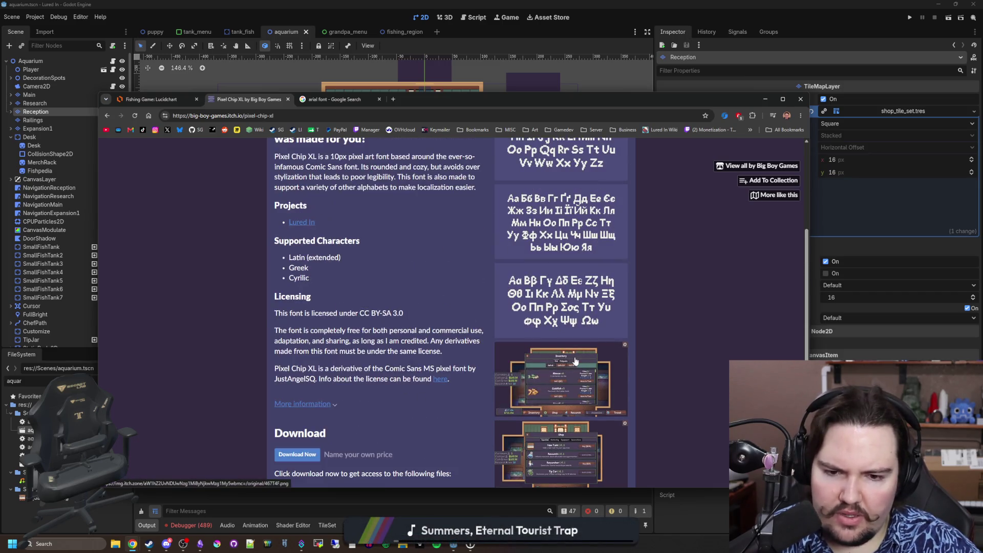
scroll(575, 362, "up", 3)
scroll(604, 342, "down", 2)
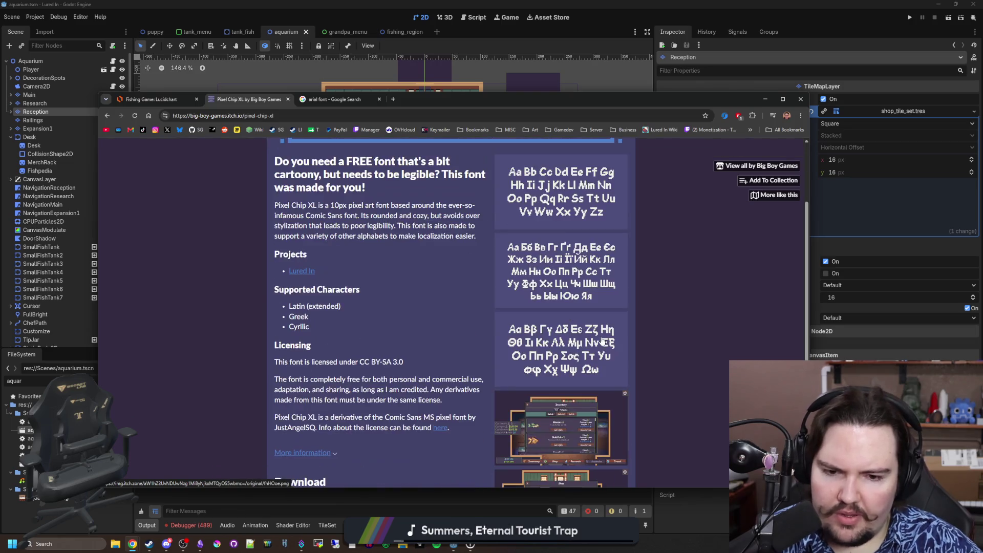
Step: Reopen the Latin sample enlarged and advance through Cyrillic, Greek, inventory and shop images
left_click(569, 214)
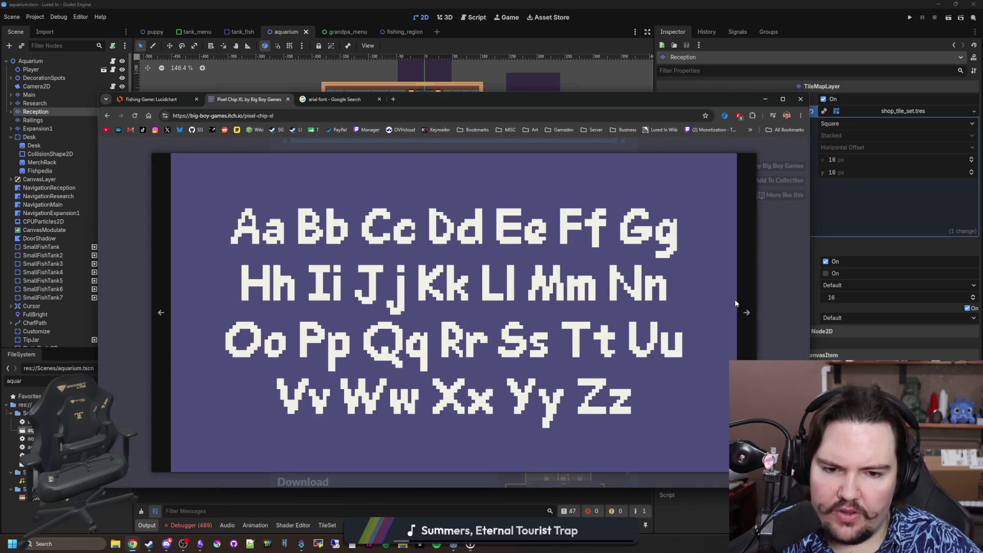
left_click(748, 308)
left_click(773, 285)
left_click(604, 215)
left_click(748, 292)
left_click(748, 292)
left_click(749, 292)
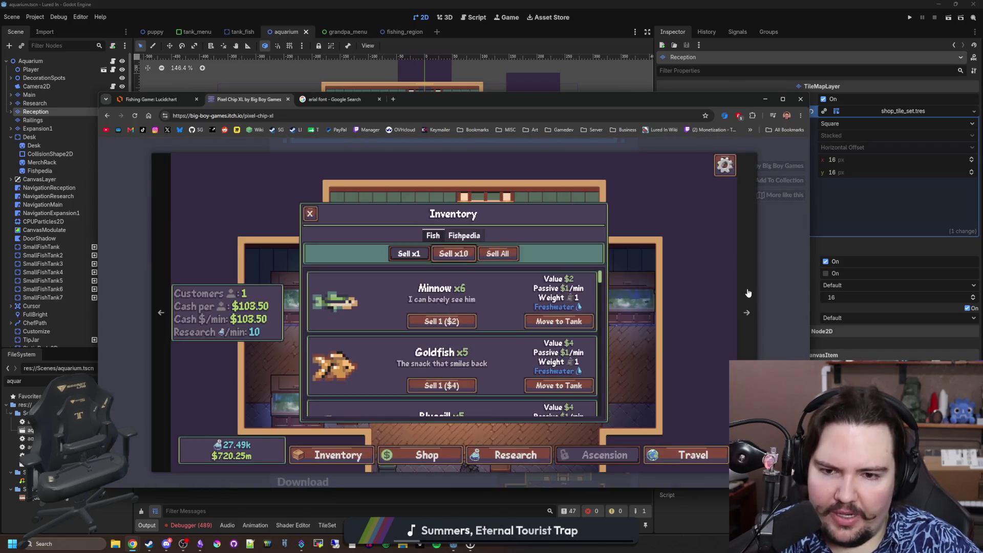
left_click(748, 292)
Step: Step back through the images to the Greek sample and close the viewer
left_click(162, 312)
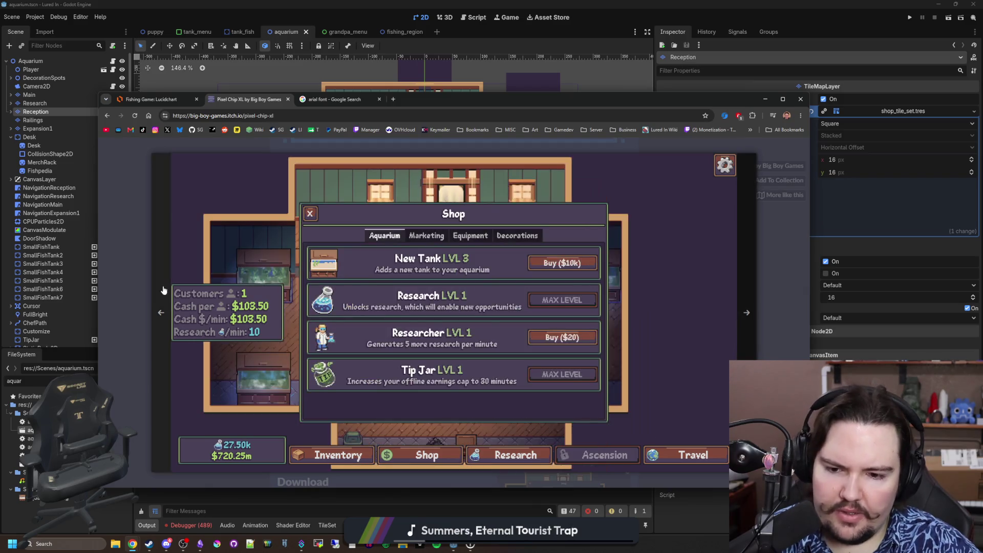
left_click(162, 312)
left_click(162, 312)
left_click(162, 311)
left_click(162, 312)
left_click(162, 312)
left_click(162, 311)
left_click(774, 305)
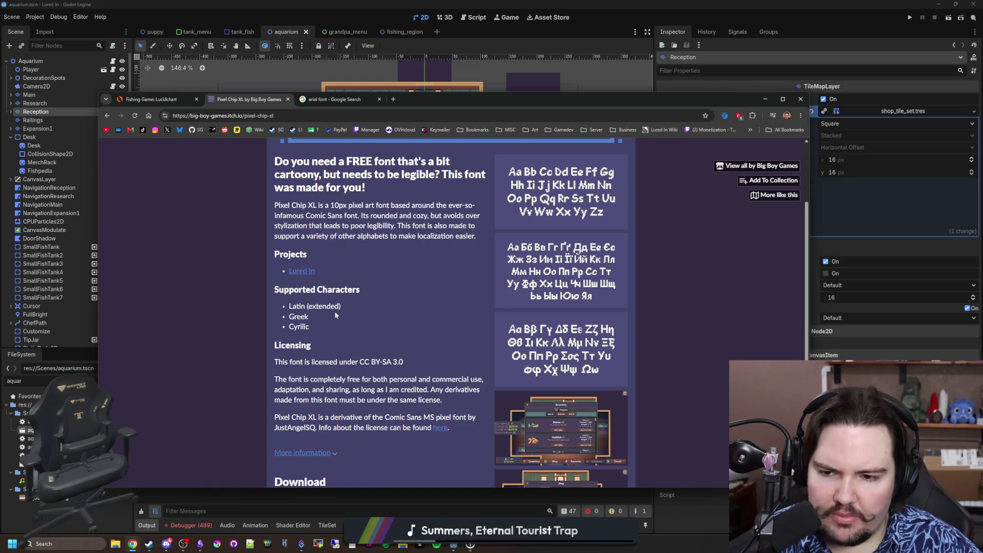
scroll(336, 315, "down", 2)
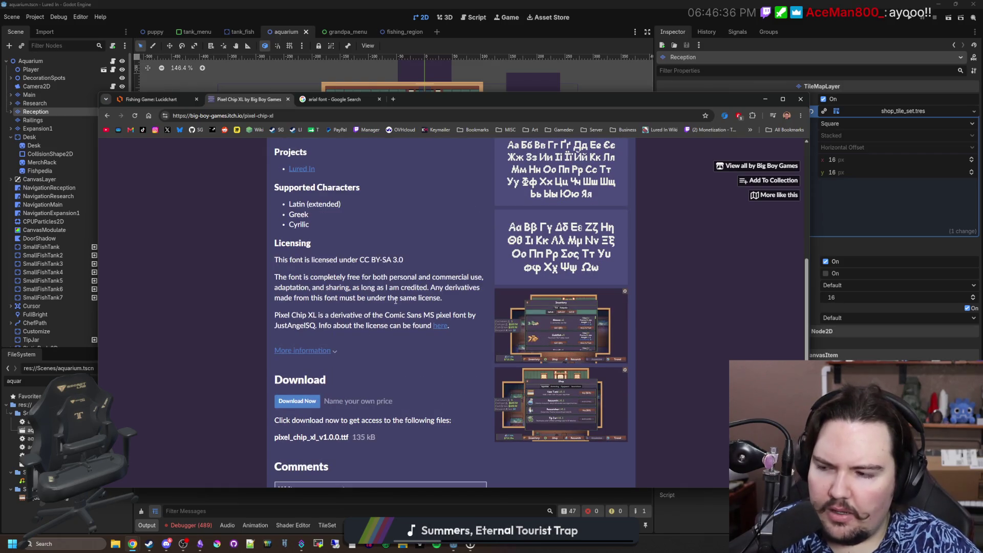
scroll(396, 296, "up", 4)
scroll(555, 336, "down", 4)
scroll(554, 336, "up", 4)
scroll(543, 310, "down", 1)
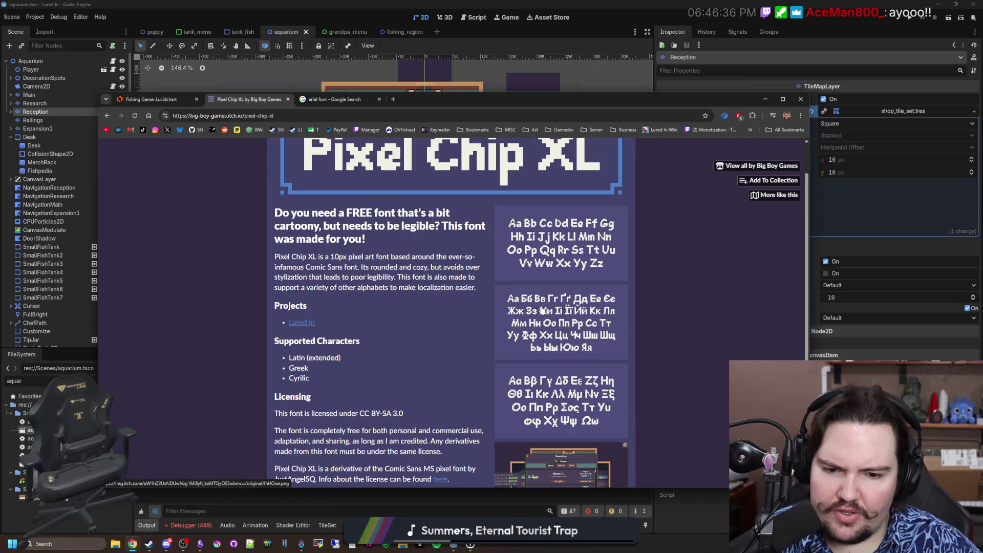
double_click(419, 288)
left_click(434, 288)
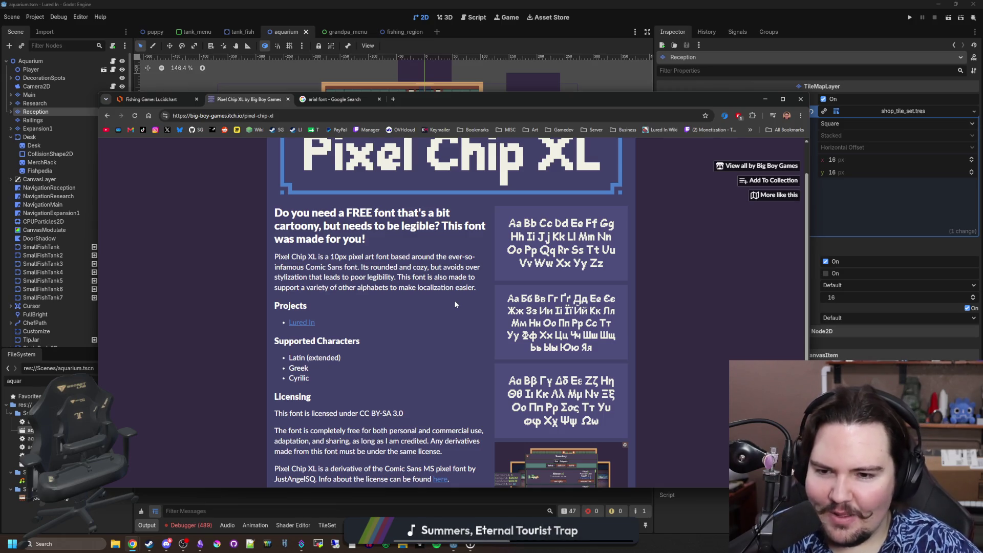
left_click_drag(306, 268, 372, 270)
left_click(374, 270)
scroll(384, 297, "up", 1)
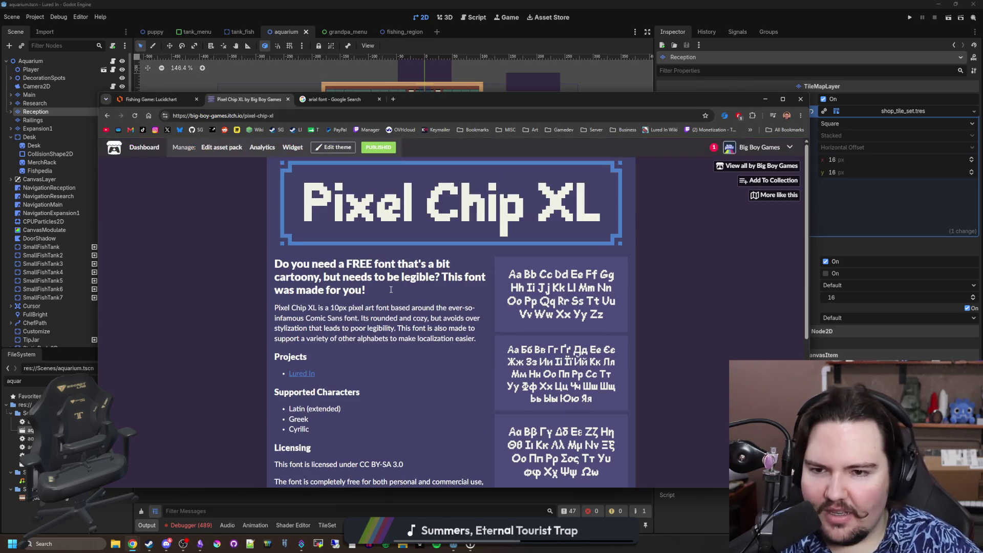
Step: Enlarge the Latin sample, view the Cyrillic and Greek character sheets, then close the preview
left_click(547, 293)
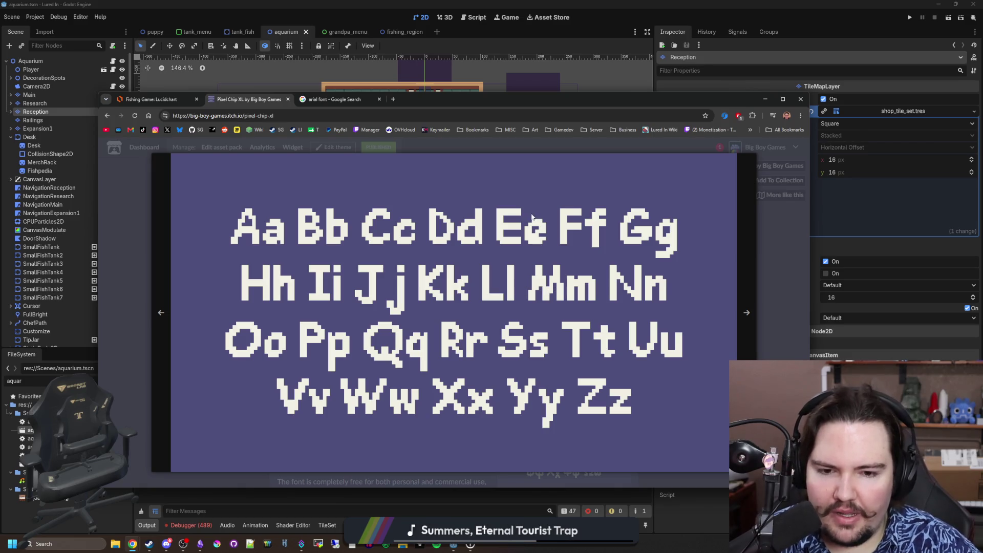
left_click(747, 312)
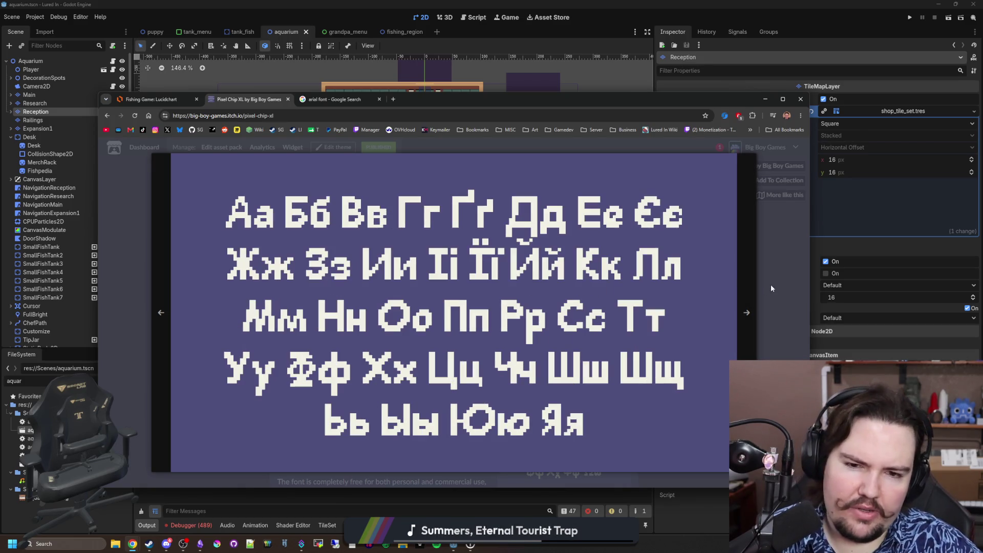
left_click(751, 292)
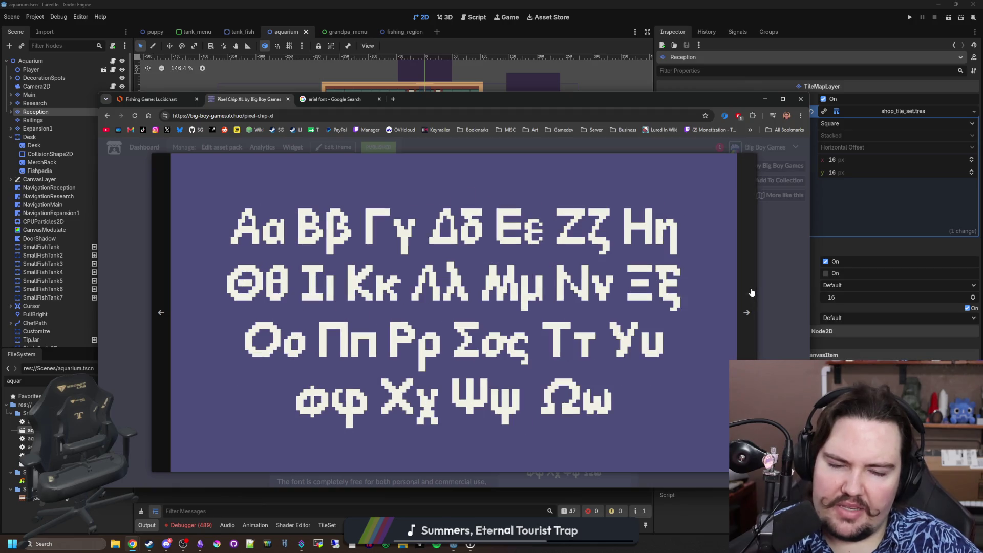
left_click(752, 292)
left_click(778, 294)
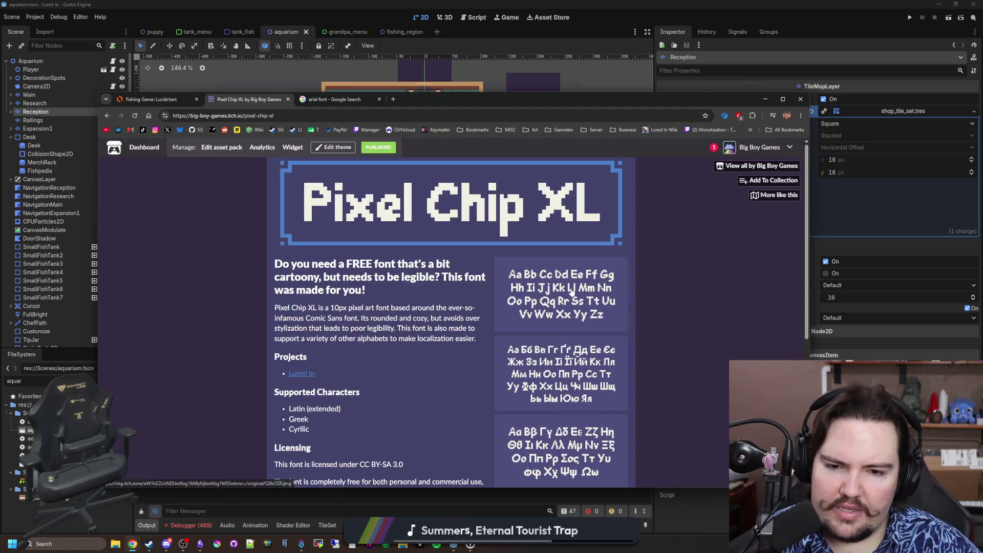
Step: Reopen the Latin character sample enlarged twice to study it more closely
left_click(572, 290)
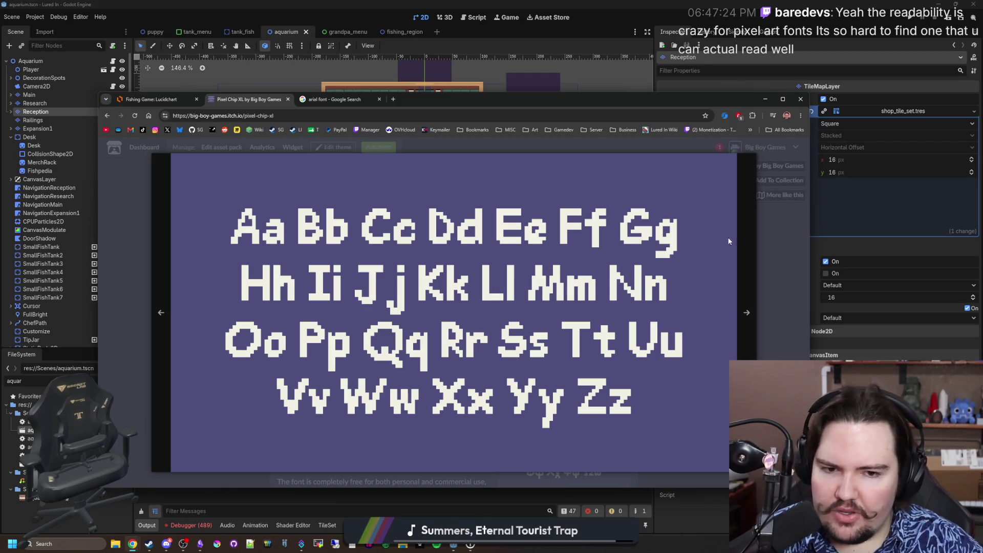
left_click(766, 228)
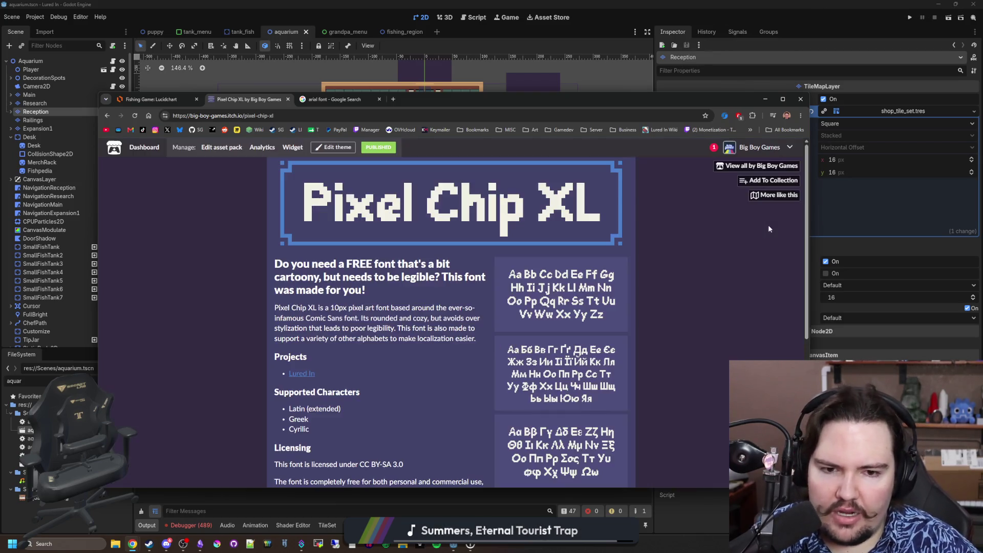
left_click(558, 286)
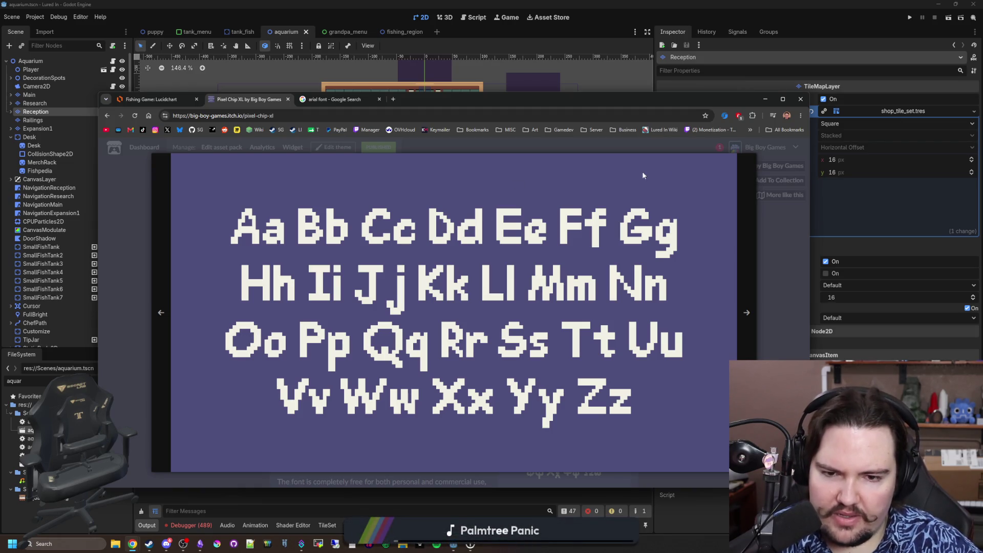
left_click(782, 268)
Step: Scroll the font page, then open the account's Notifications page
scroll(634, 312, "down", 1)
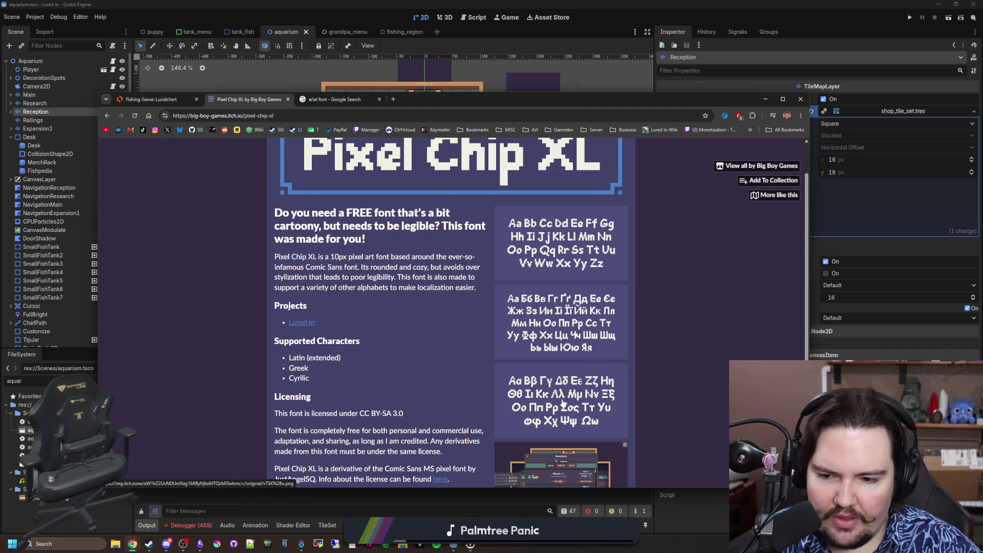
scroll(564, 405, "down", 4)
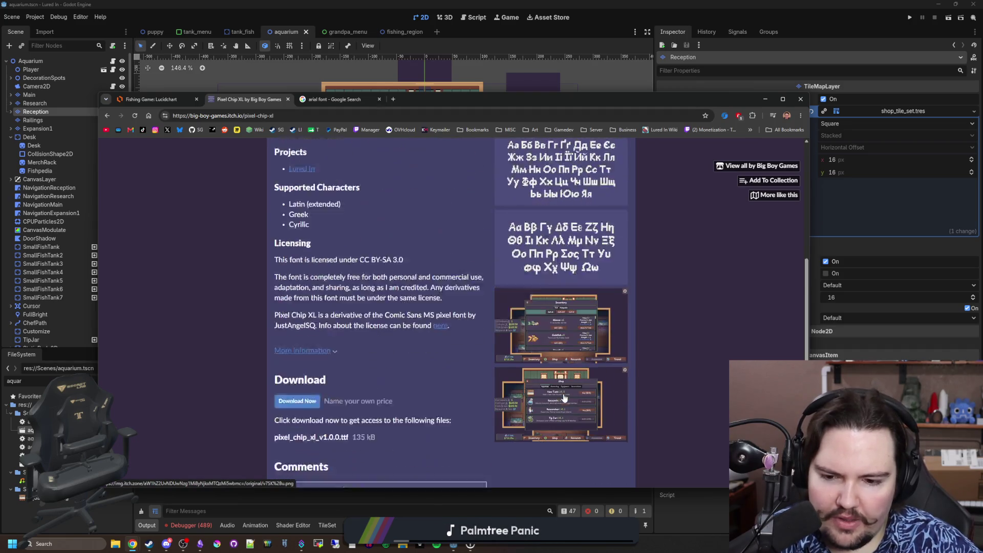
scroll(410, 342, "up", 5)
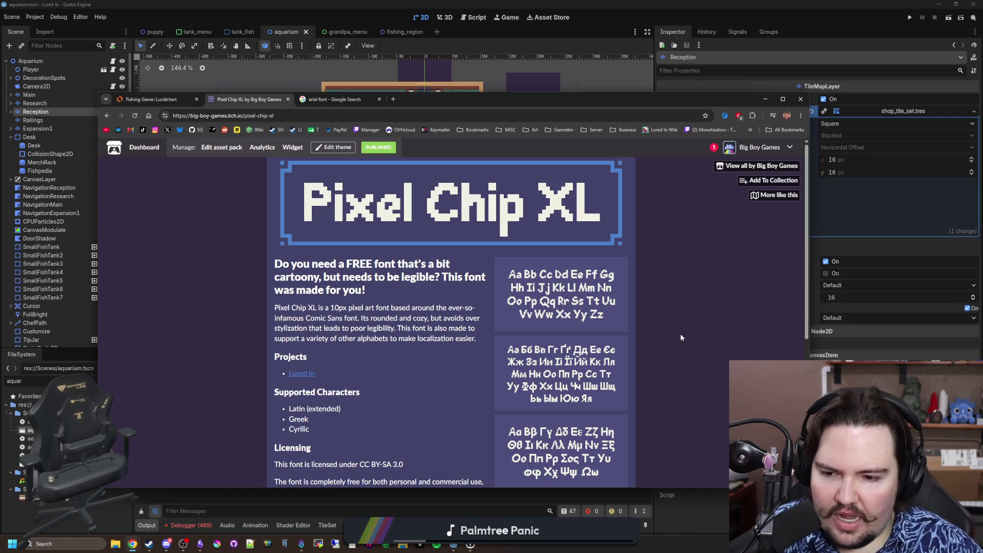
left_click(712, 149)
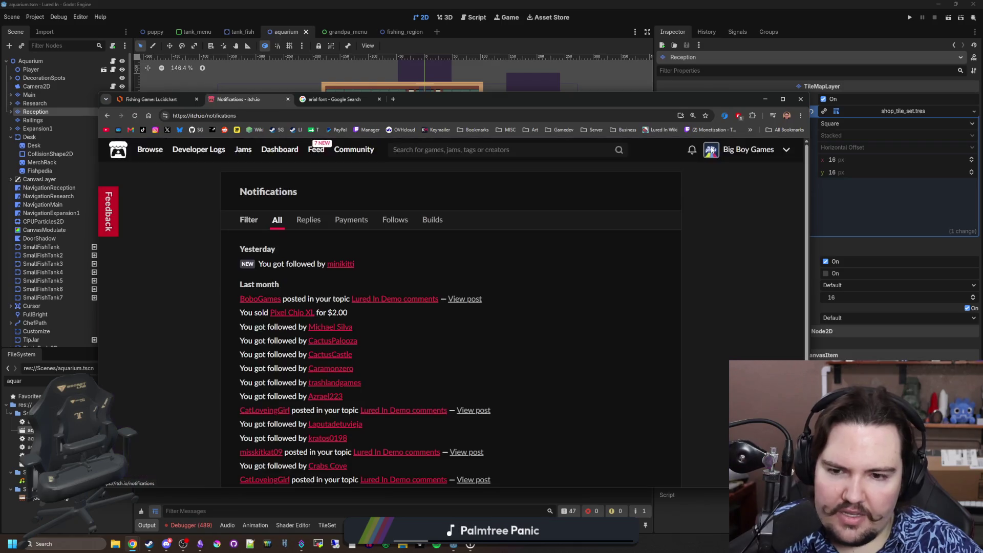
Step: From Notifications, view the Lured In Demo comments thread, then go back twice to the Pixel Chip XL page
key("alt+Left")
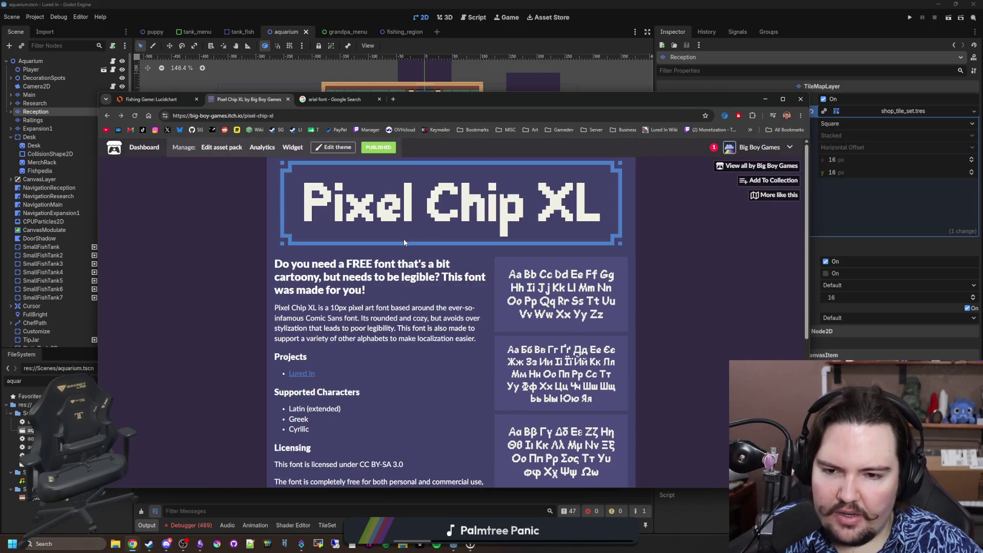
key("alt+Right")
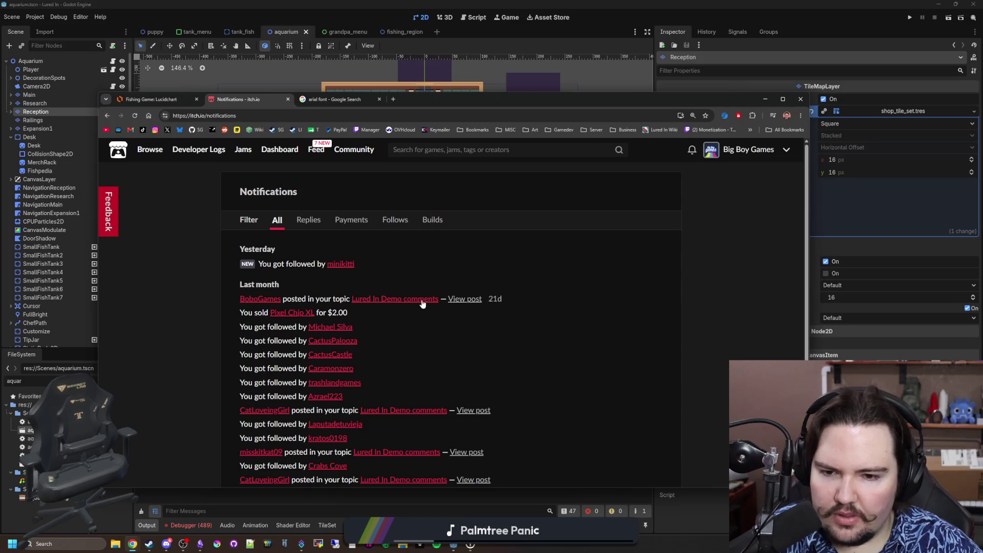
left_click(422, 303)
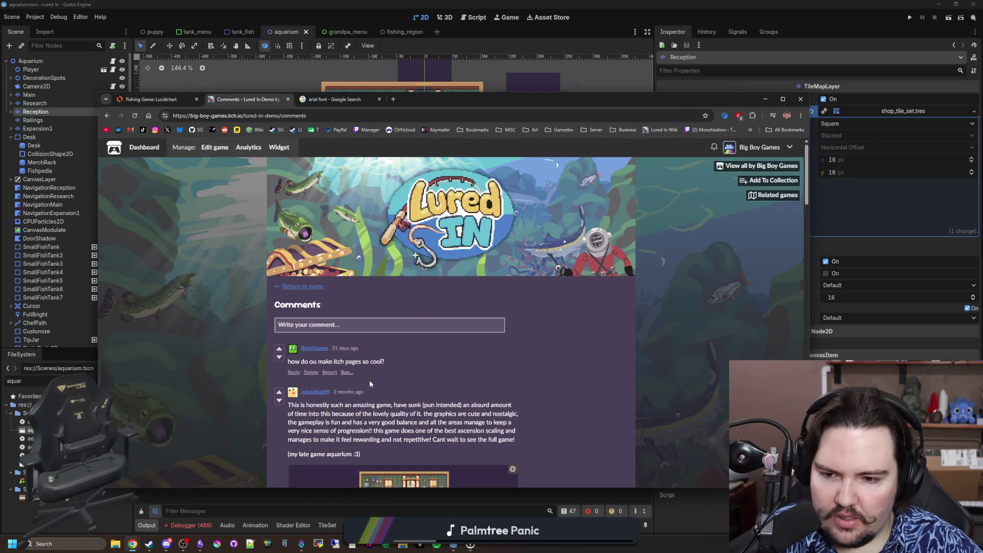
key("alt+Left")
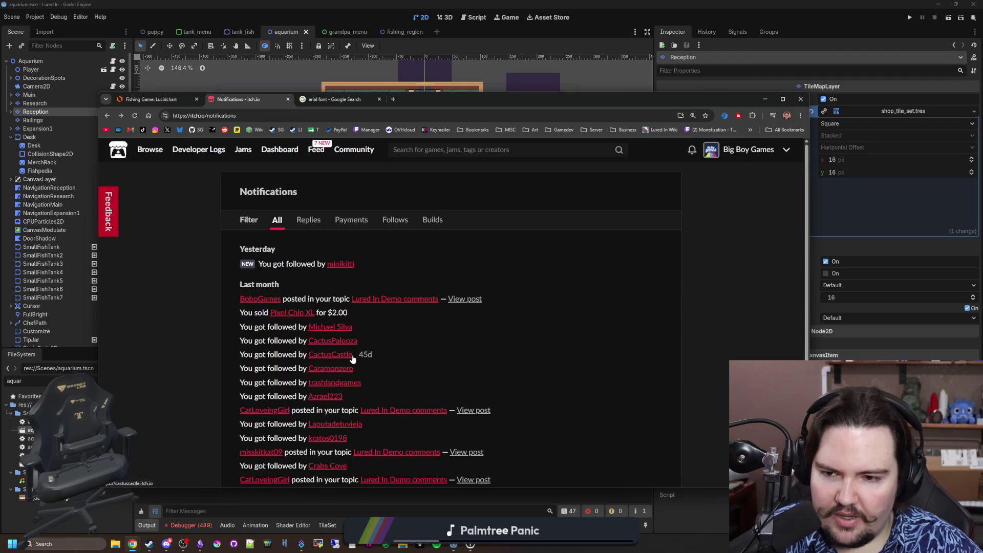
key("alt+Left")
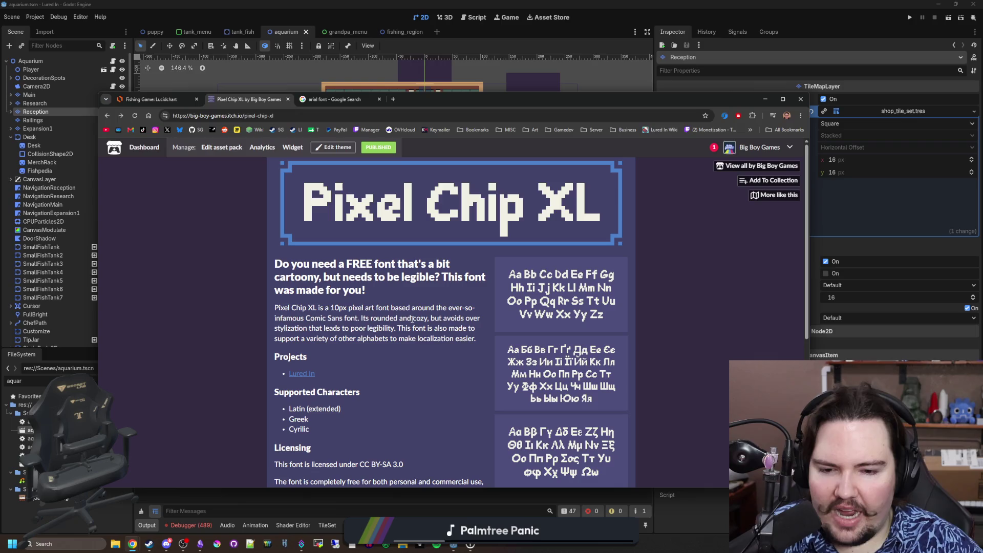
Step: Review the Pixel Chip XL licensing details and Latin sample enlarged, then open a new tab
scroll(412, 318, "down", 5)
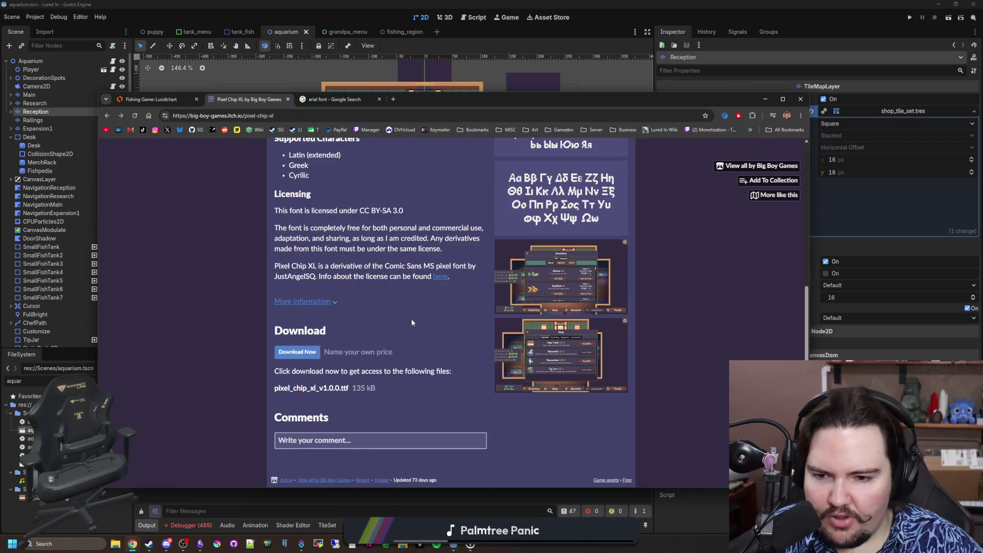
scroll(412, 323, "up", 5)
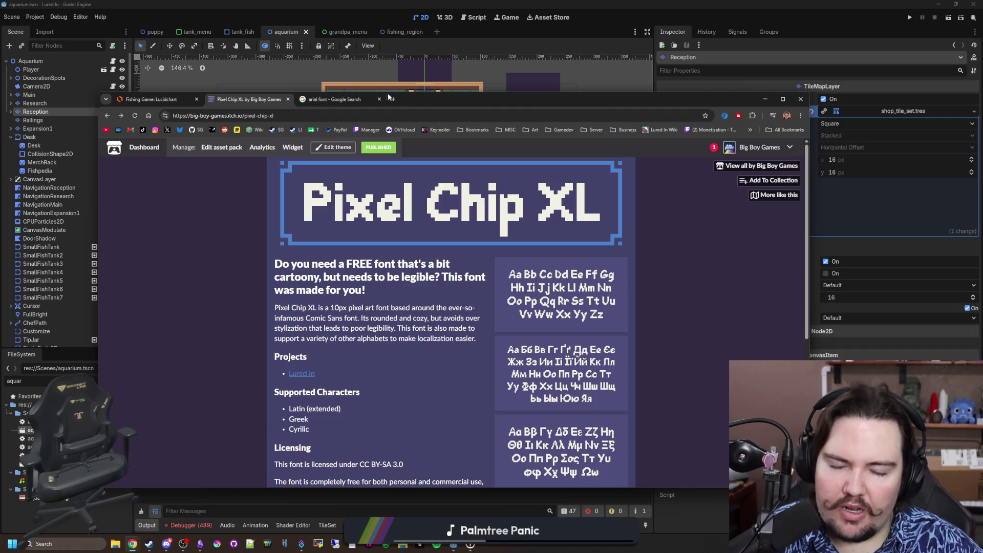
left_click(552, 299)
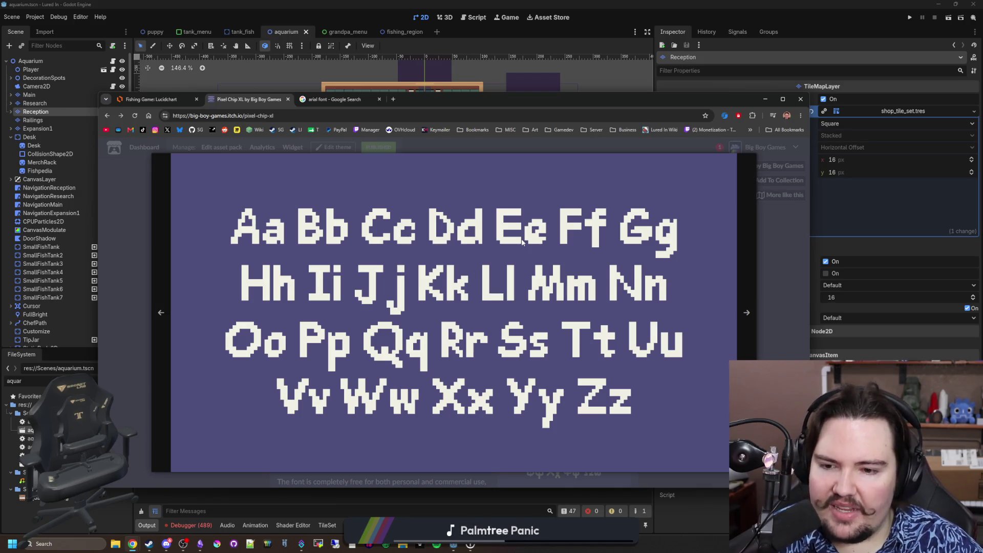
left_click(771, 343)
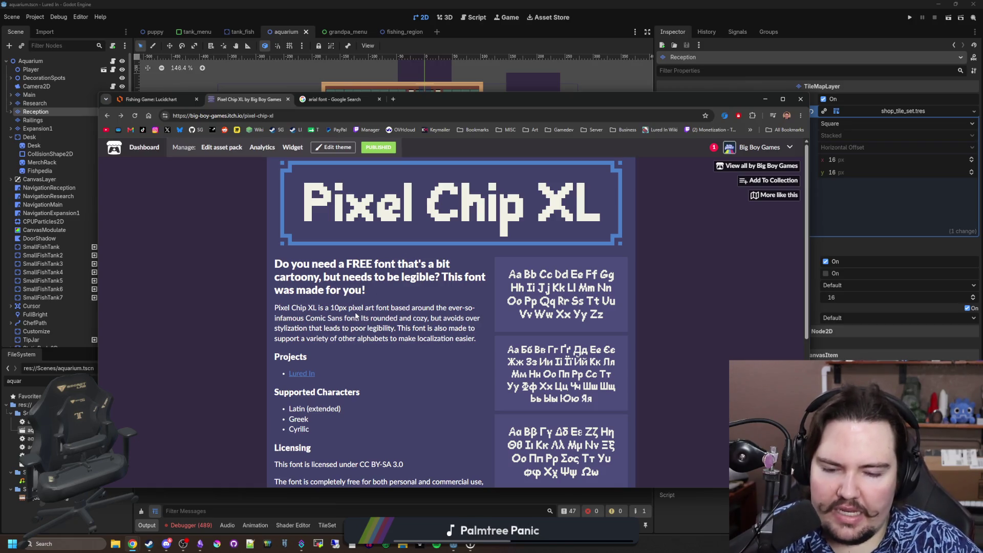
left_click(393, 100)
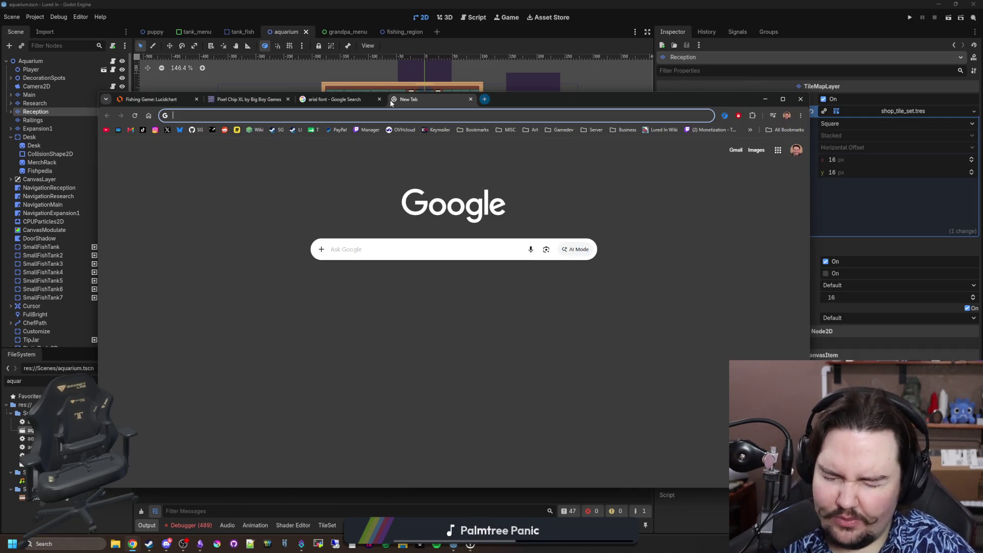
Step: Search 'lycheesoda font', scroll through the DaFont Lychee Soda glyph previews, then switch back to Godot
type("ly")
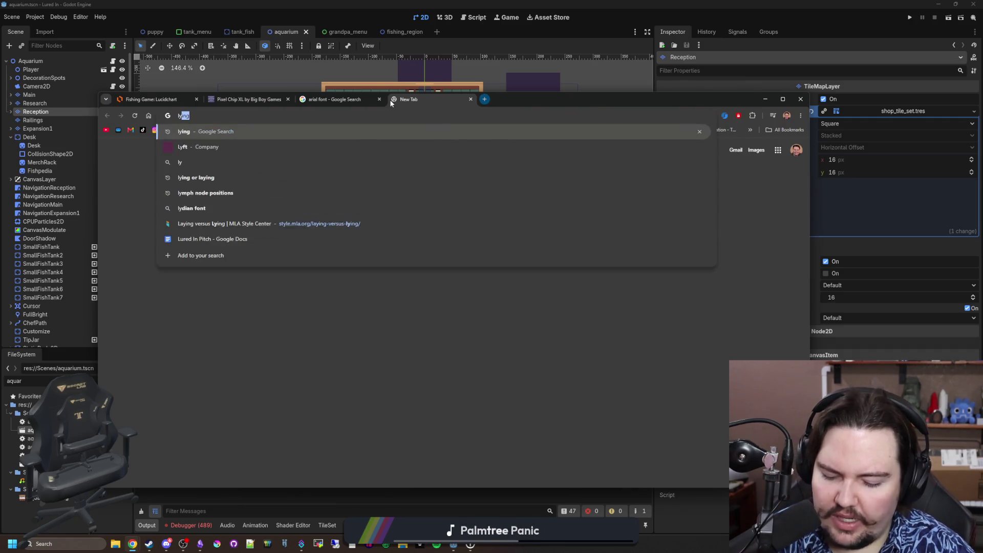
type("cheesoda font")
key("Return")
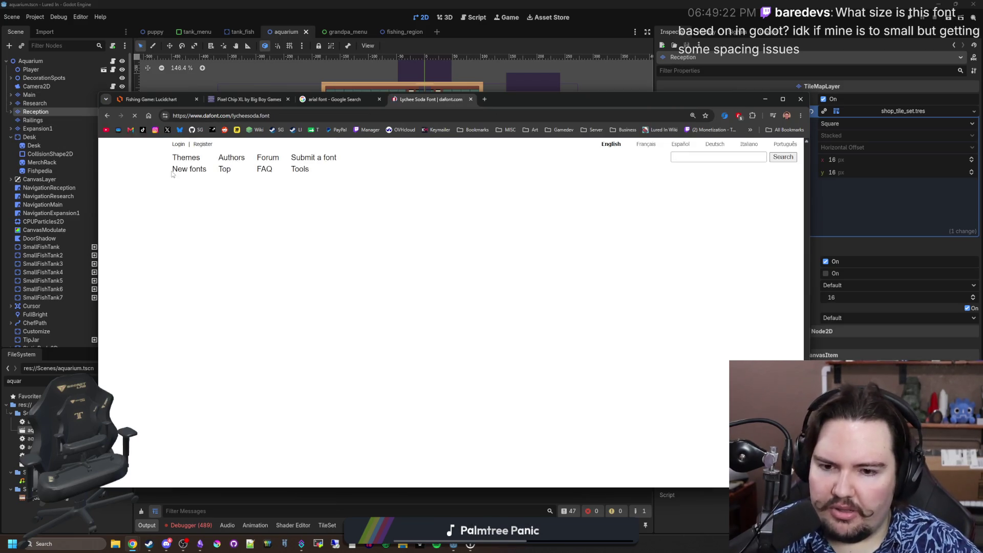
scroll(409, 241, "down", 2)
scroll(409, 241, "down", 4)
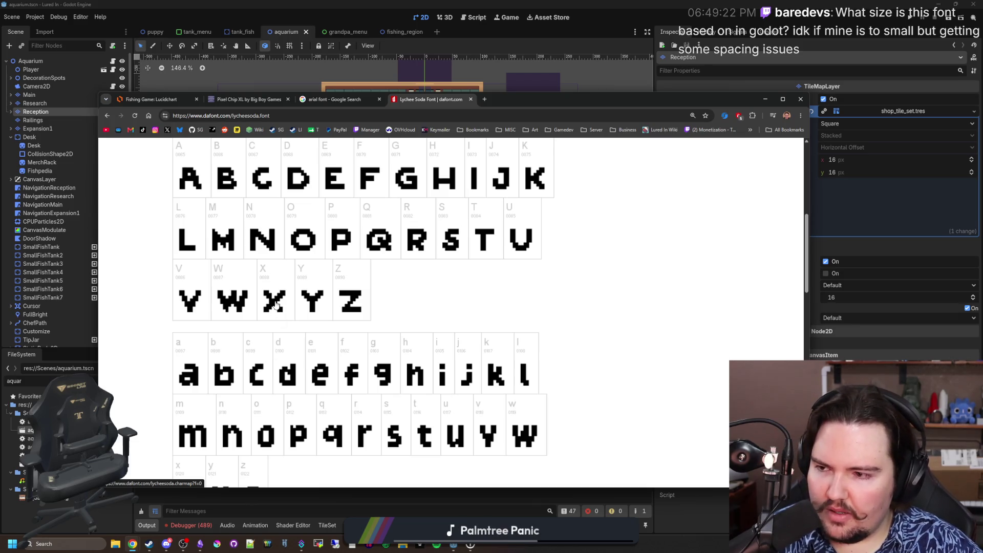
scroll(439, 212, "down", 10)
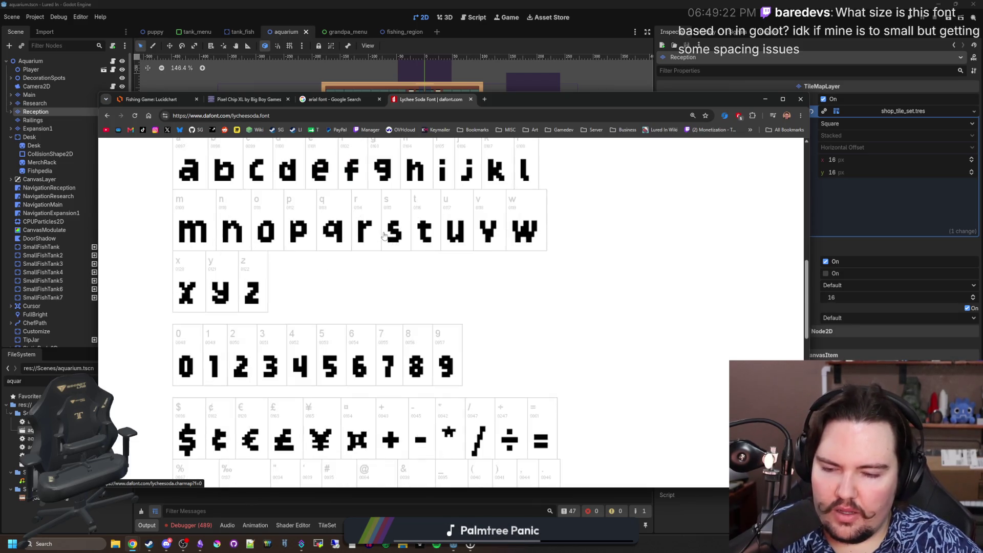
scroll(438, 212, "down", 5)
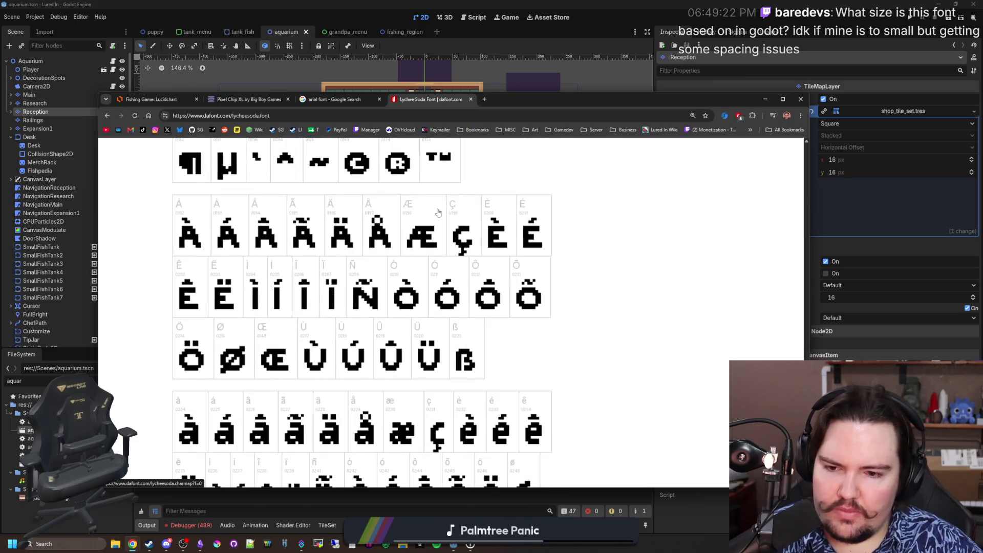
scroll(353, 369, "up", 8)
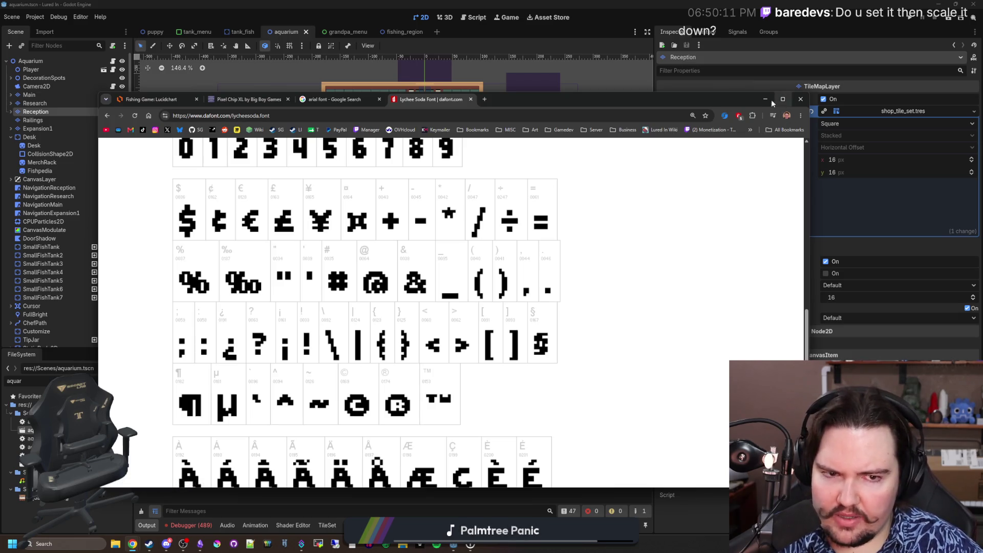
key("alt+Tab")
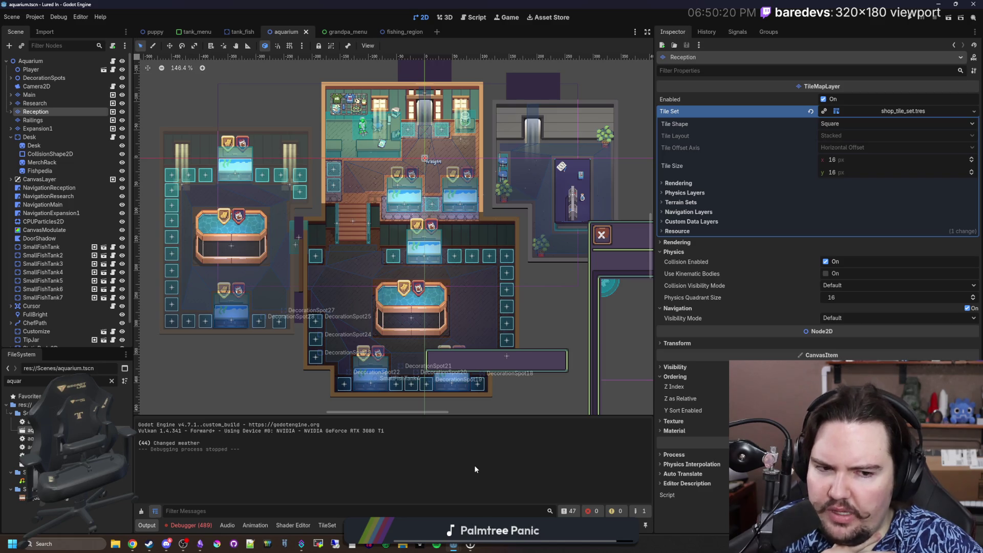
scroll(207, 292, "down", 5)
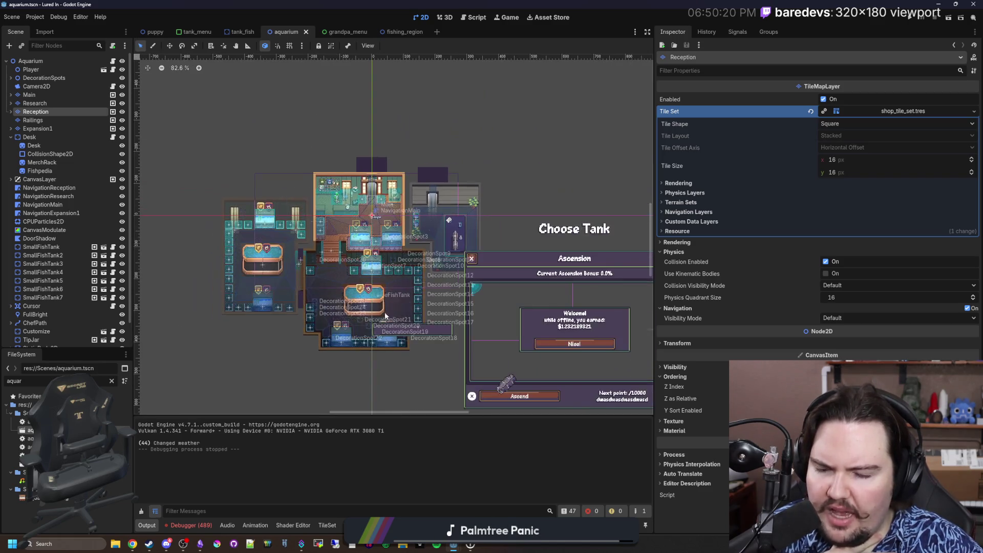
scroll(497, 276, "up", 8)
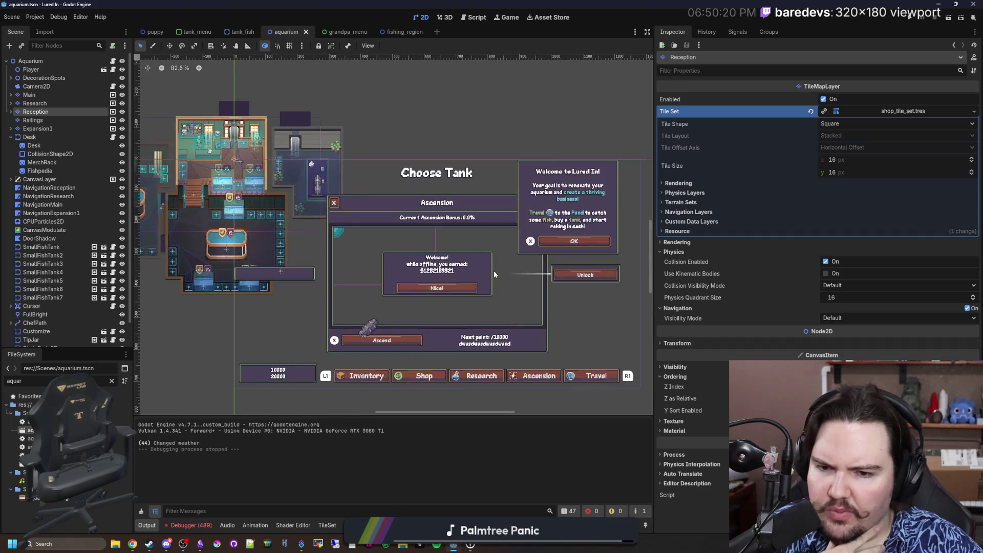
scroll(402, 290, "up", 5)
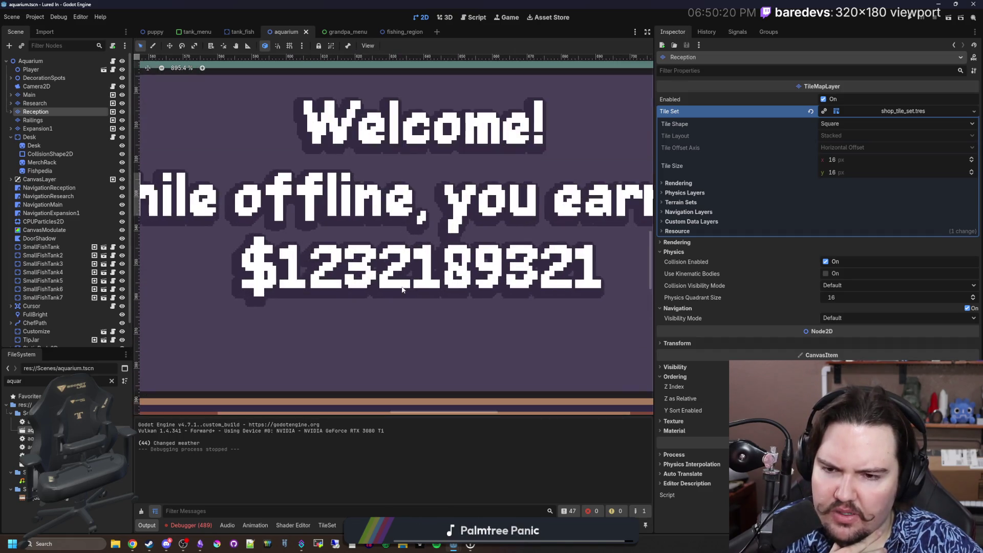
scroll(402, 290, "up", 3)
scroll(358, 287, "down", 3)
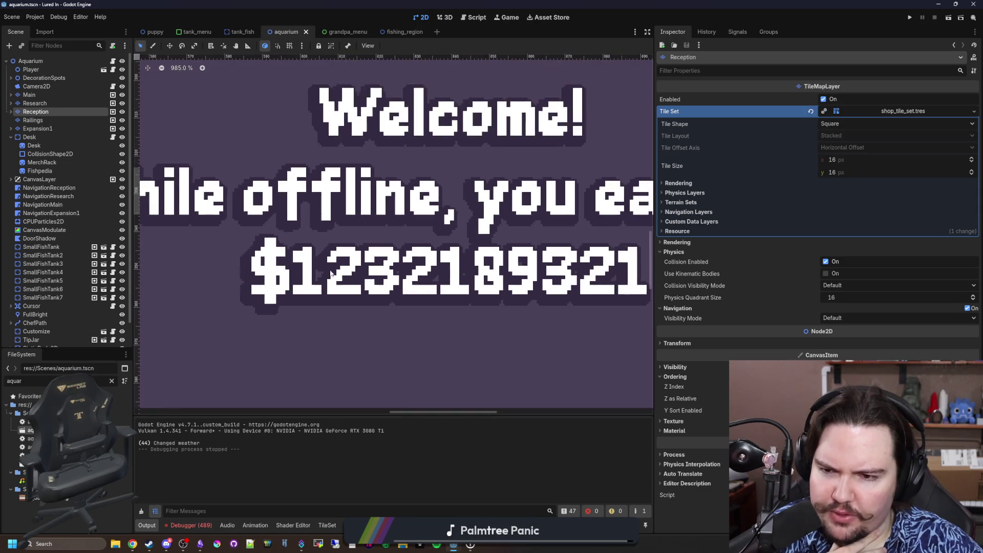
scroll(221, 284, "up", 8)
scroll(222, 284, "down", 2)
scroll(389, 319, "down", 2)
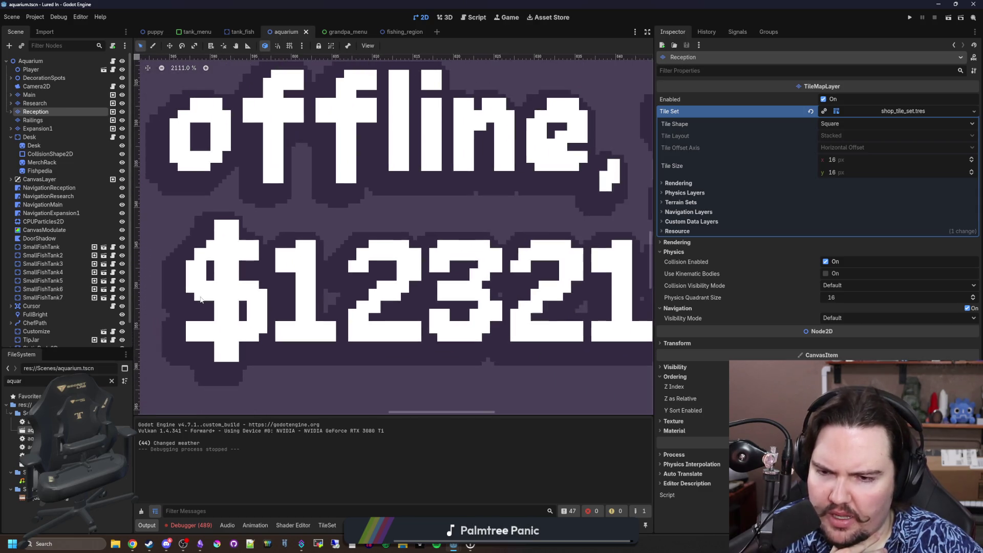
scroll(388, 318, "up", 4)
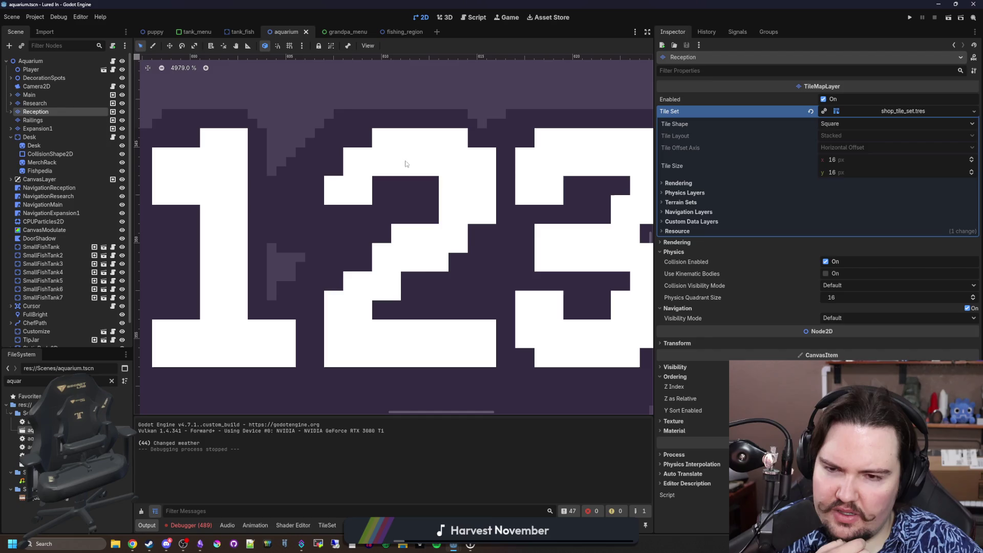
scroll(380, 253, "down", 15)
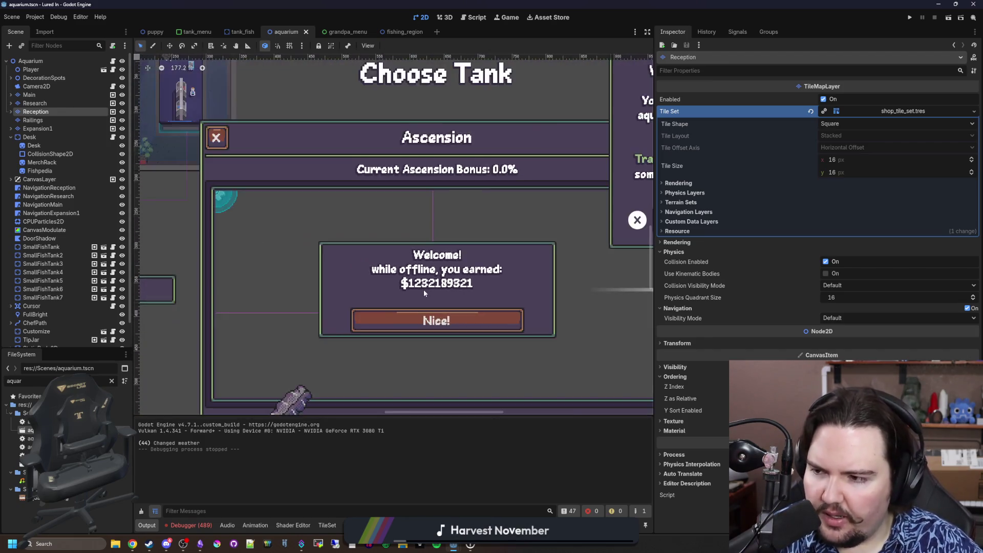
scroll(424, 293, "down", 5)
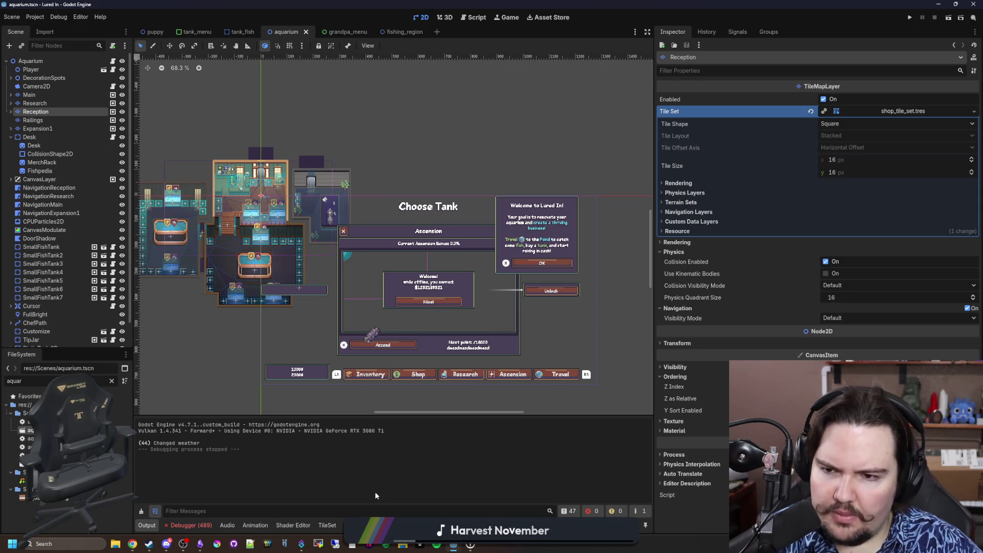
scroll(469, 281, "up", 5)
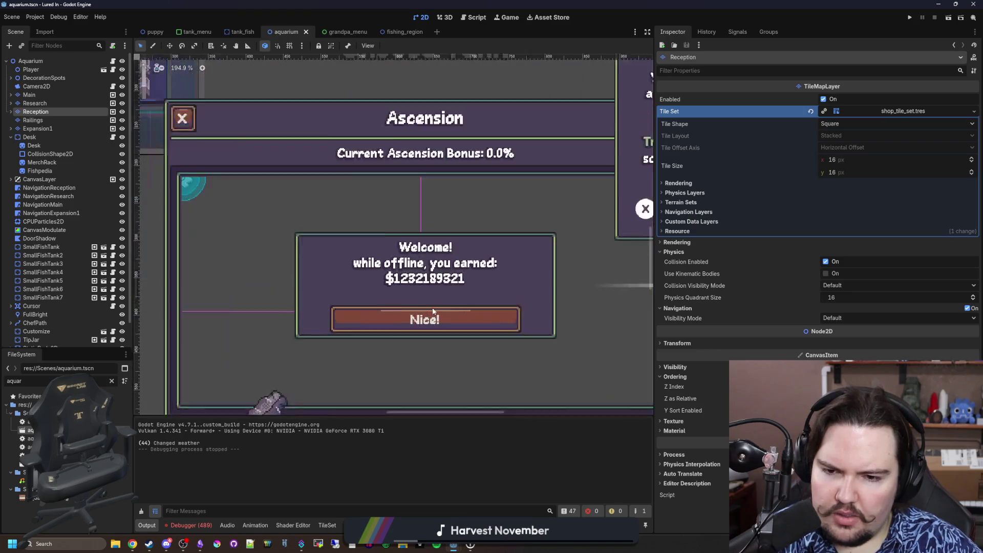
scroll(469, 281, "down", 3)
scroll(469, 280, "down", 6)
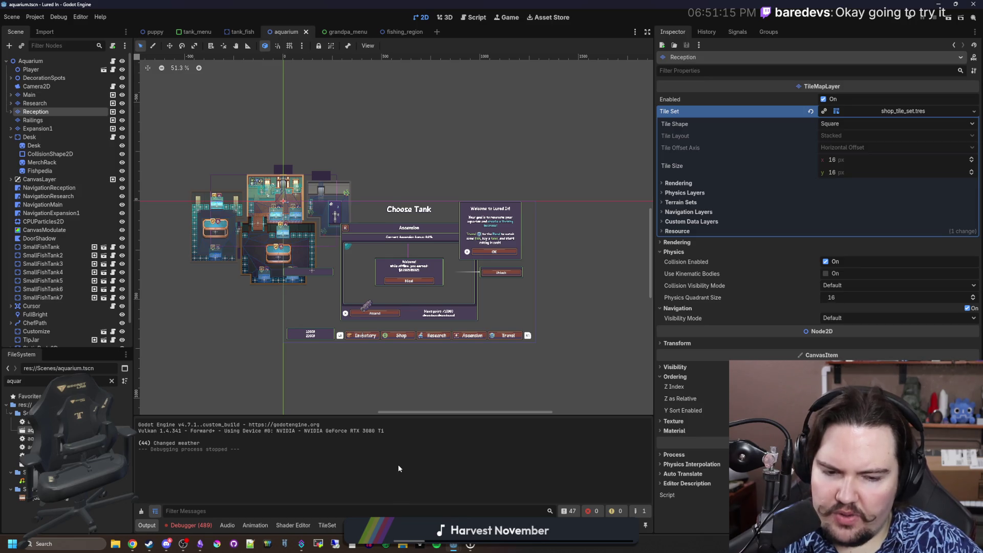
scroll(426, 278, "up", 5)
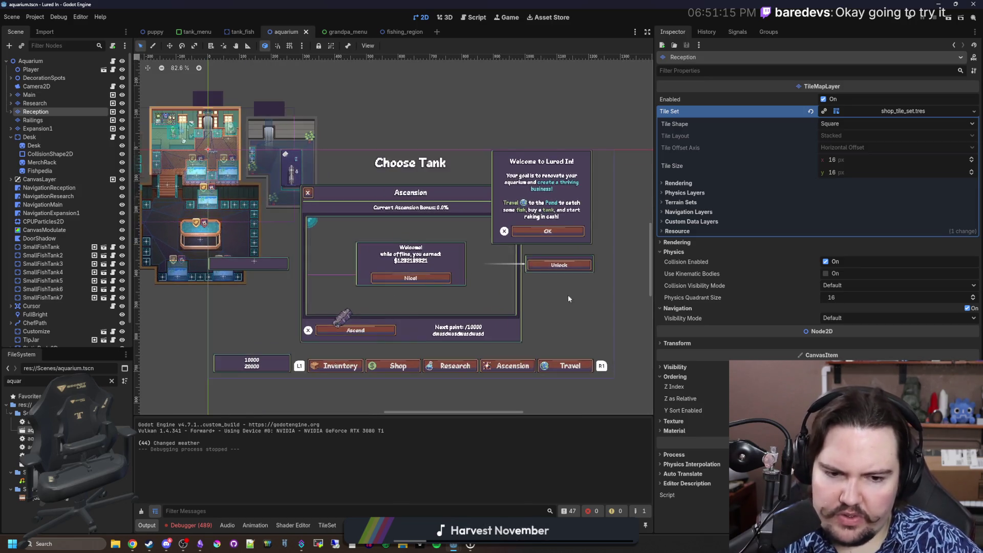
left_click(684, 253)
left_click(679, 261)
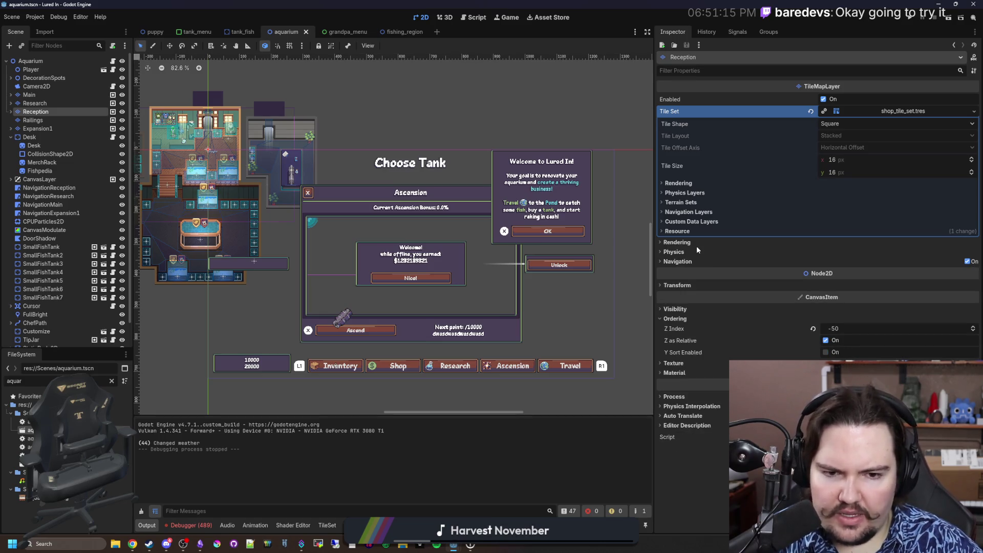
left_click(705, 245)
left_click(709, 243)
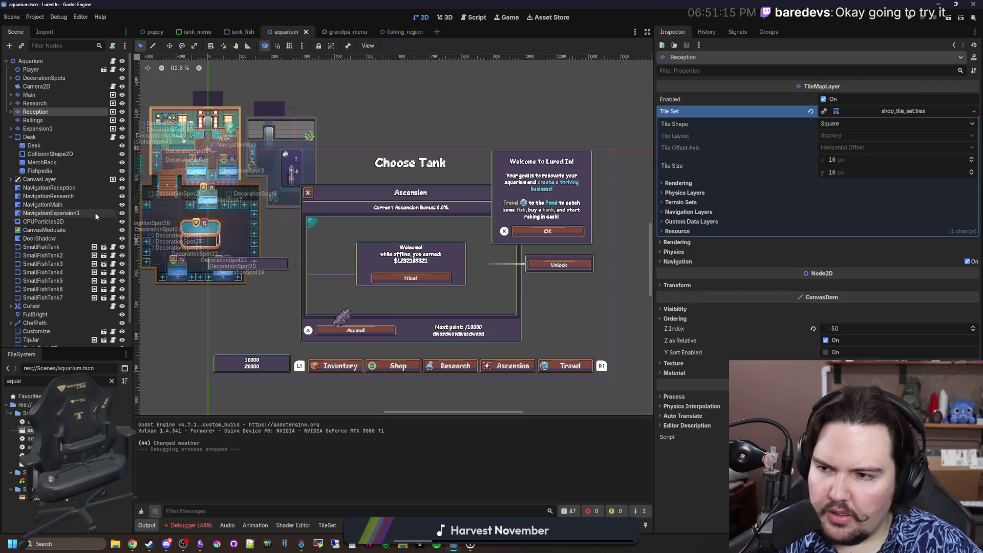
right_click(41, 61)
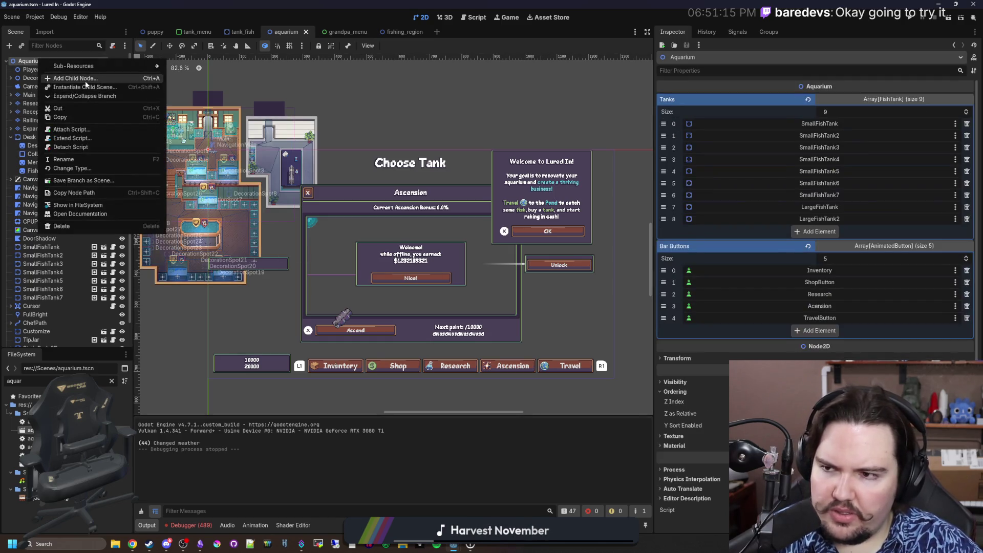
left_click(85, 81)
type("label")
key("Return")
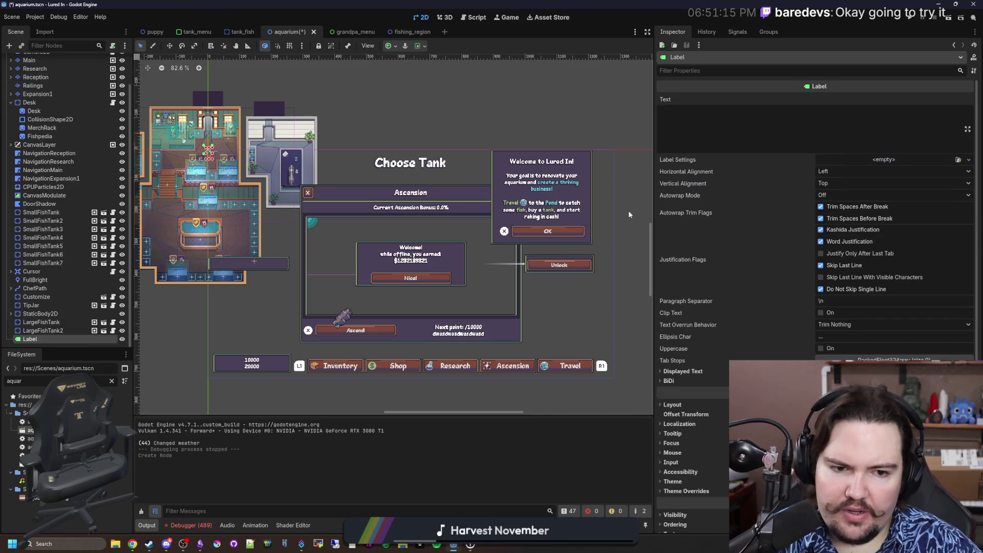
scroll(799, 263, "down", 4)
left_click(686, 392)
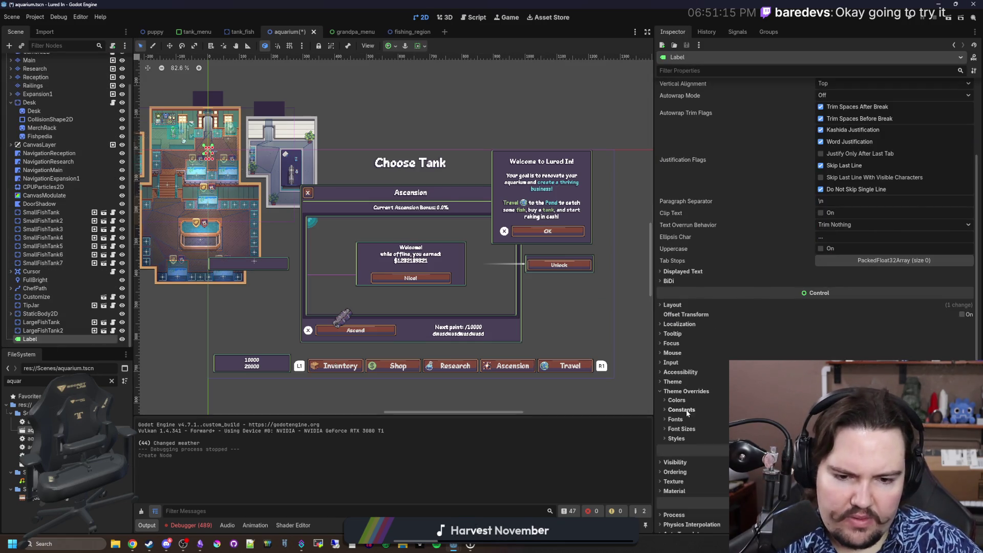
left_click(682, 429)
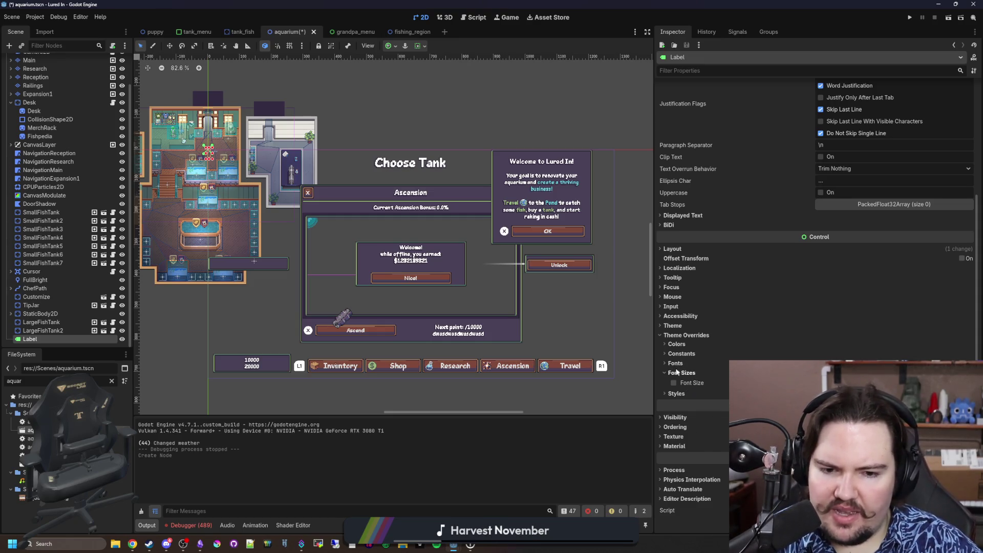
left_click(682, 372)
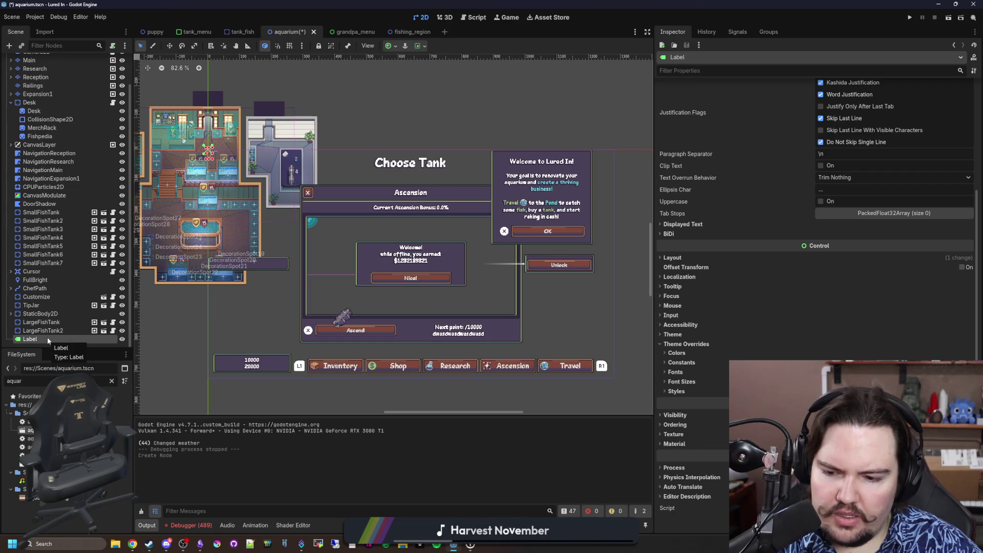
right_click(47, 337)
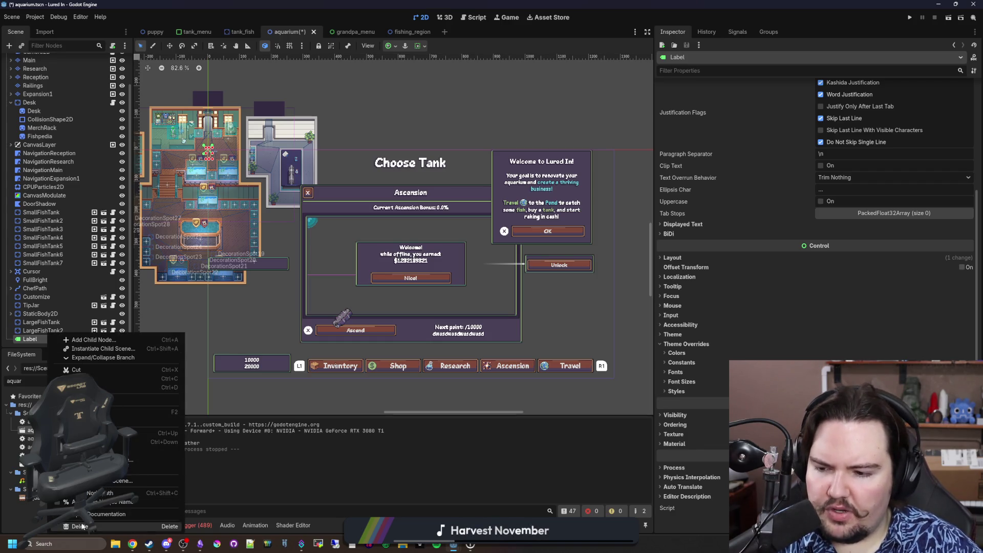
left_click(113, 527)
left_click(478, 283)
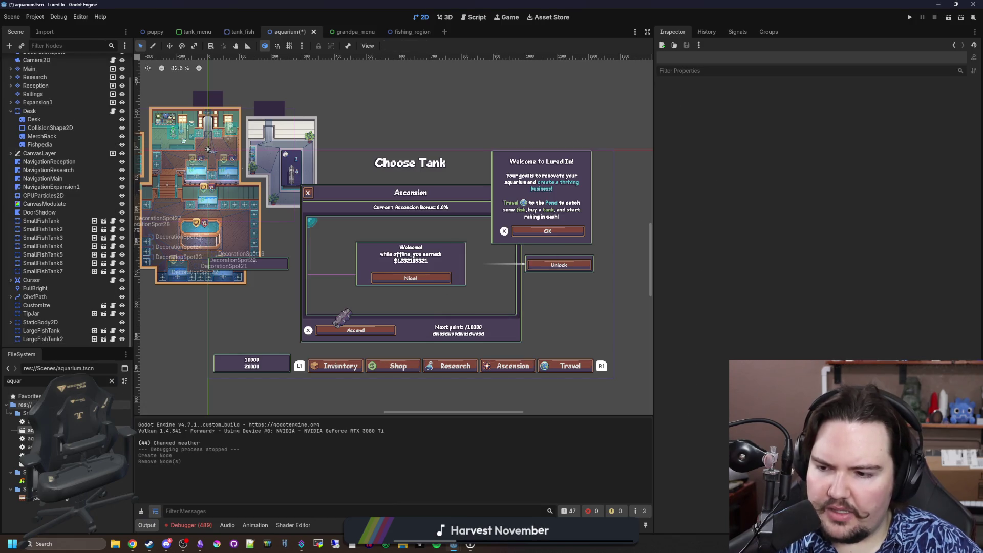
right_click(49, 413)
Step: Select Camera2D to inspect its 2.0 zoom, then open Project Settings from the Project menu
mouse_move(123, 398)
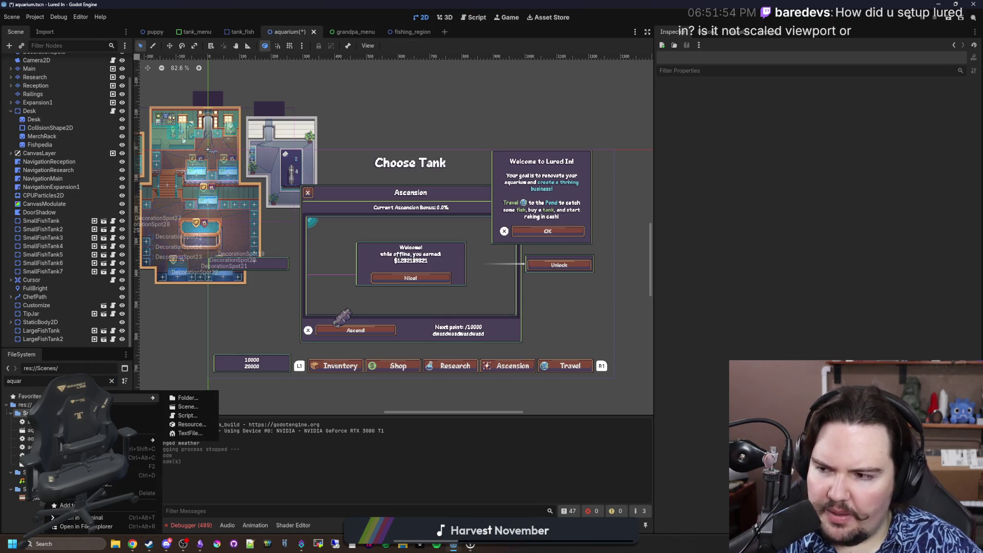
left_click(386, 367)
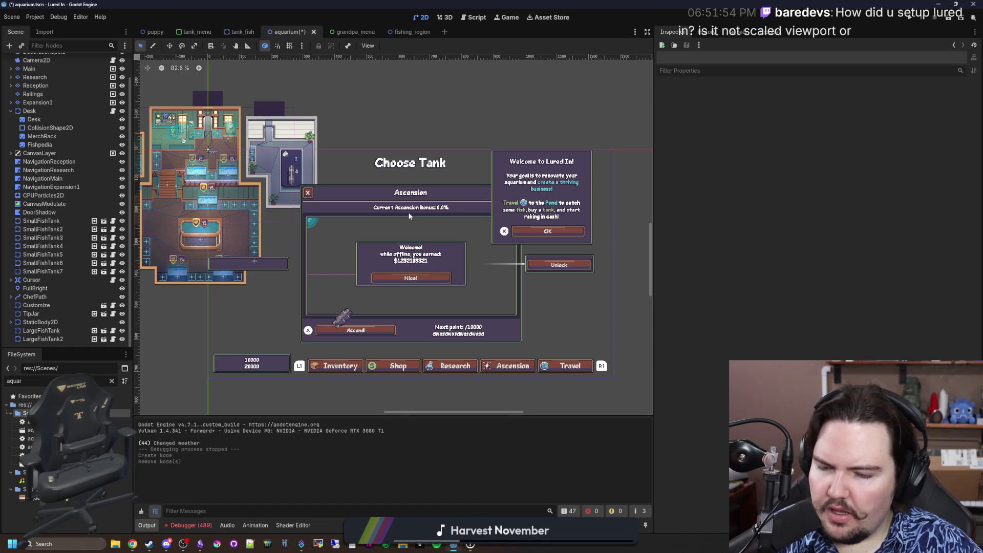
scroll(387, 229, "up", 1)
scroll(385, 226, "down", 4)
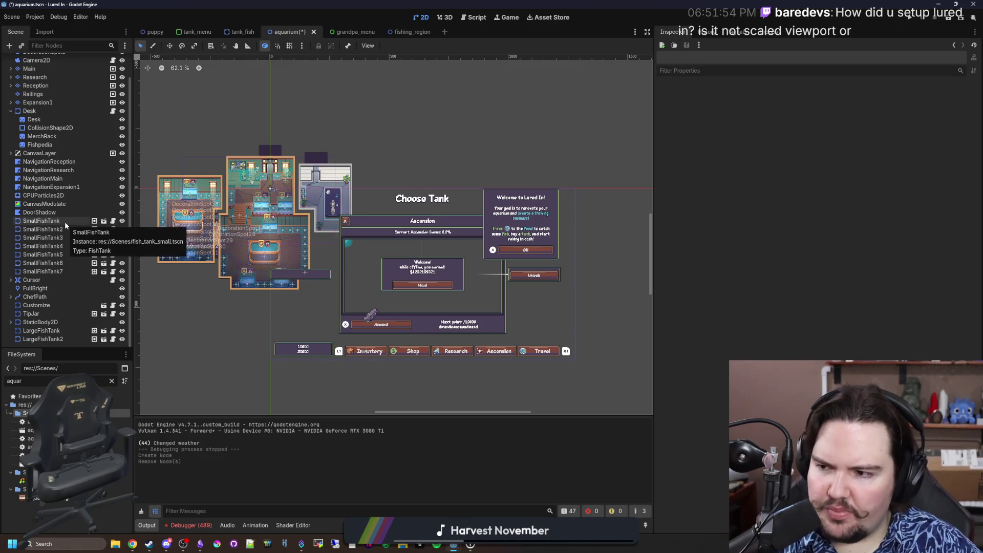
scroll(65, 222, "up", 2)
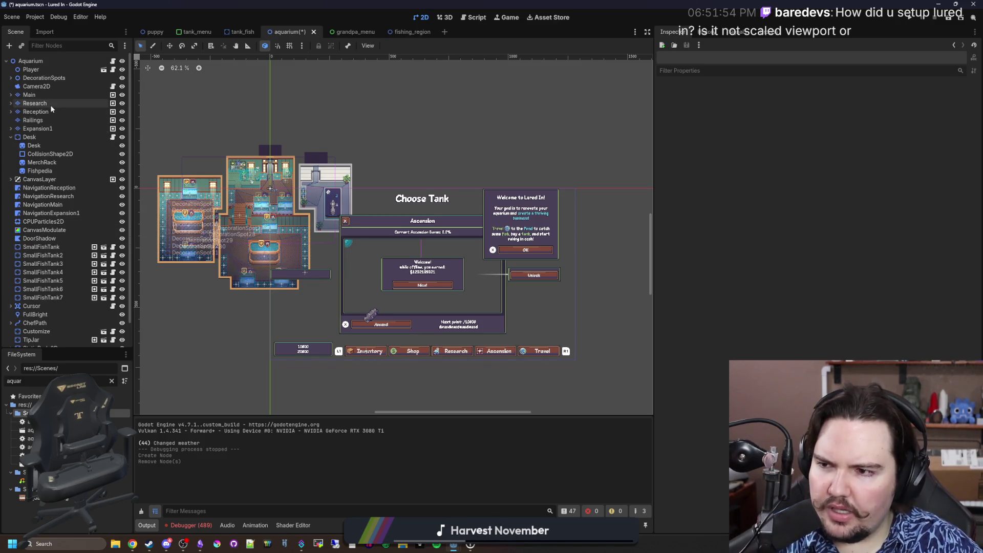
left_click(56, 86)
scroll(538, 292, "down", 3)
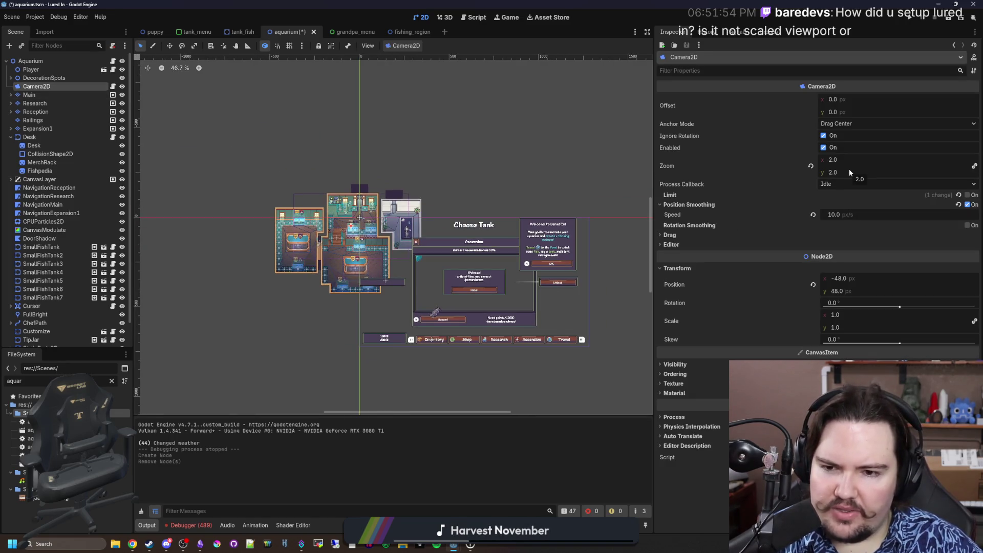
left_click(35, 17)
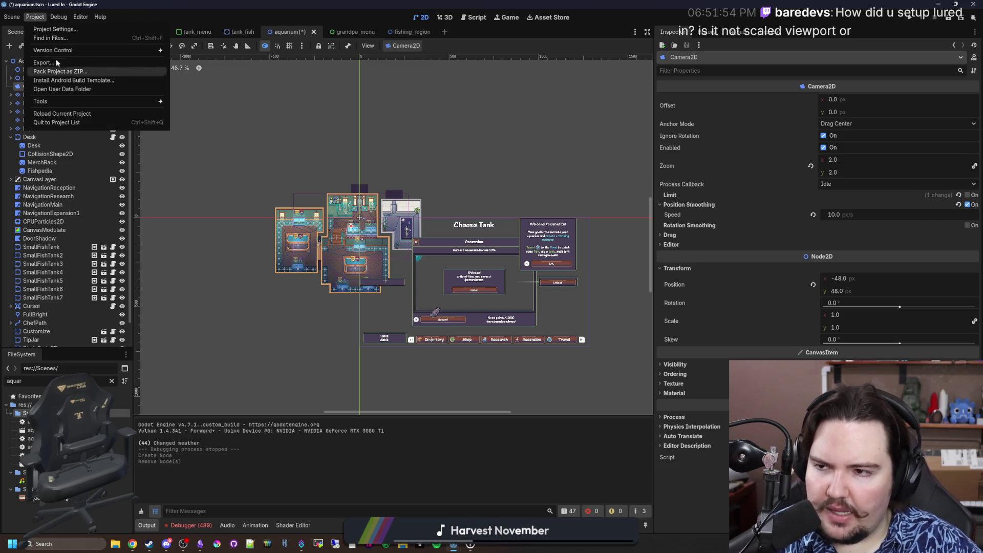
left_click(65, 29)
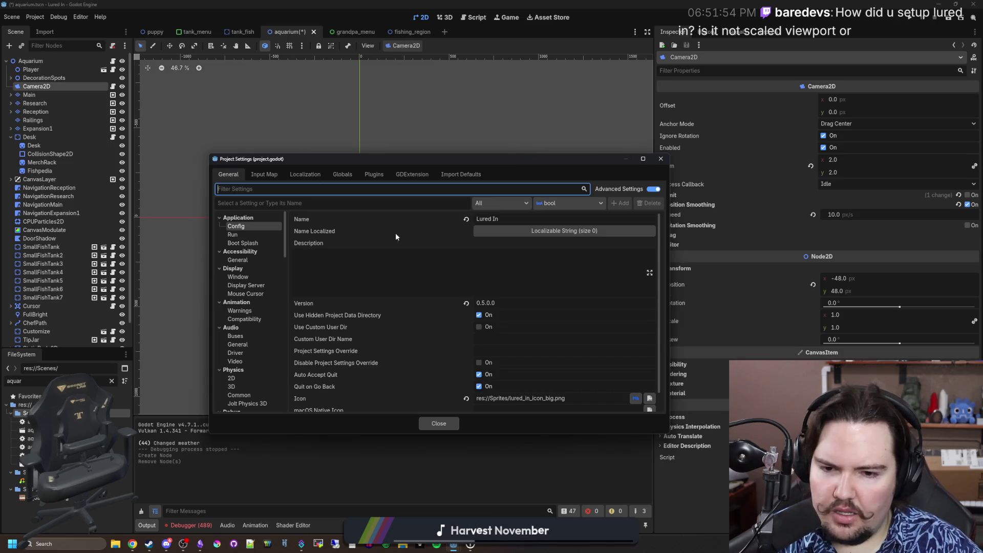
left_click(256, 277)
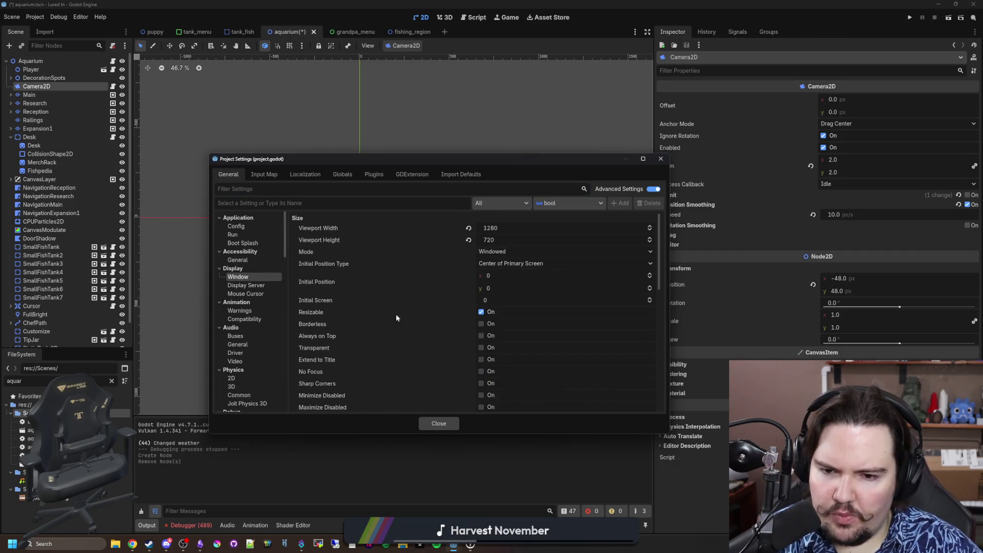
scroll(403, 318, "down", 10)
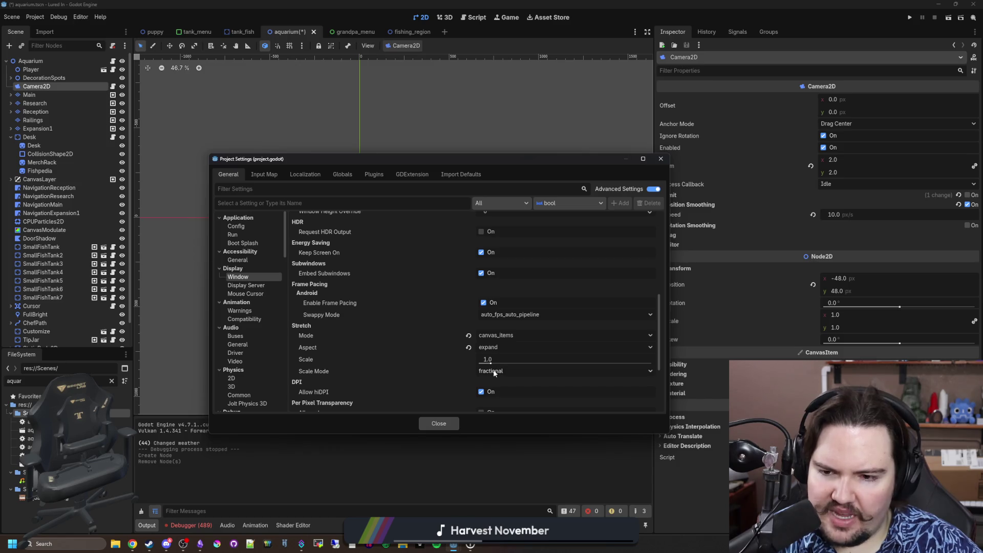
left_click(439, 424)
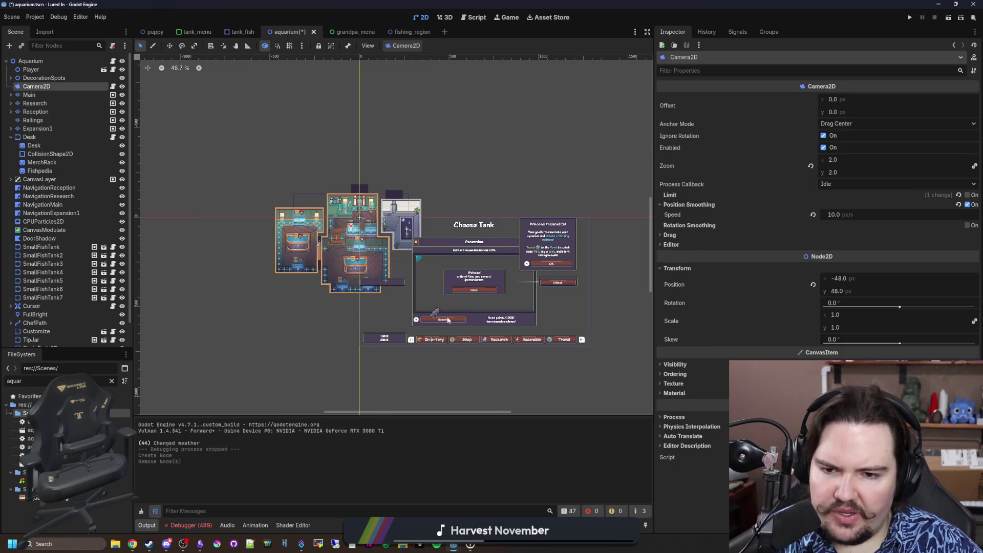
scroll(282, 364, "up", 4)
scroll(281, 269, "down", 3)
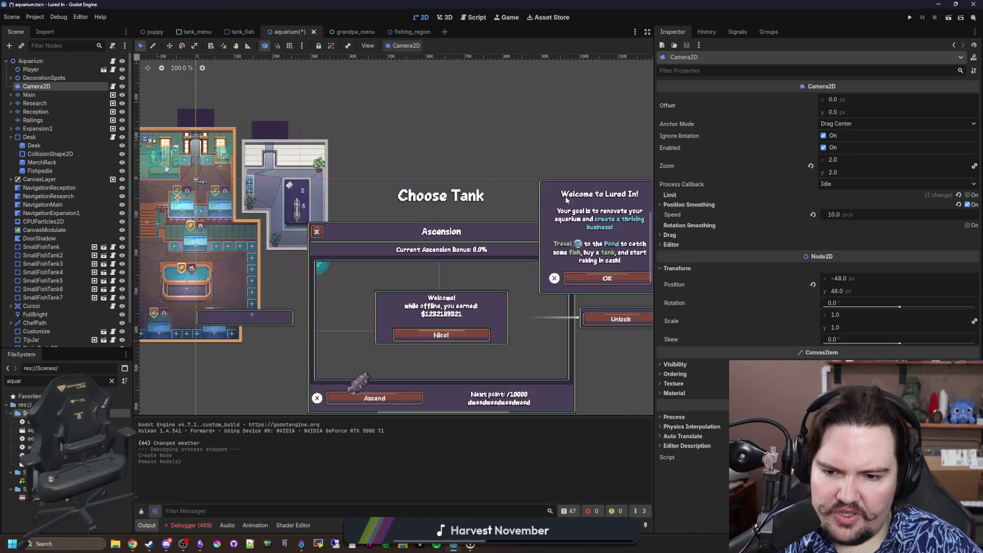
scroll(392, 367, "up", 3)
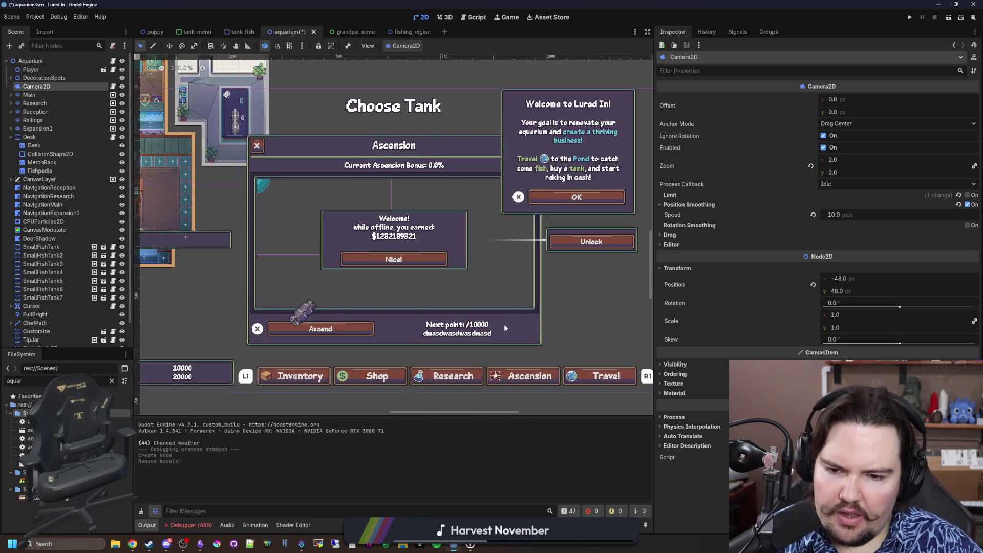
scroll(441, 348, "up", 3)
scroll(390, 353, "down", 10)
scroll(338, 369, "up", 14)
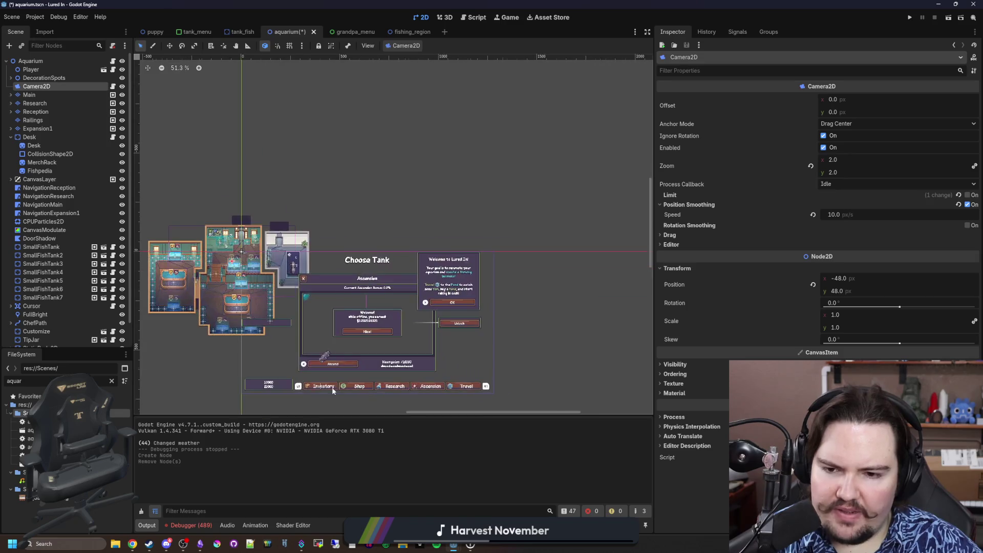
scroll(364, 343, "up", 2)
scroll(437, 356, "down", 8)
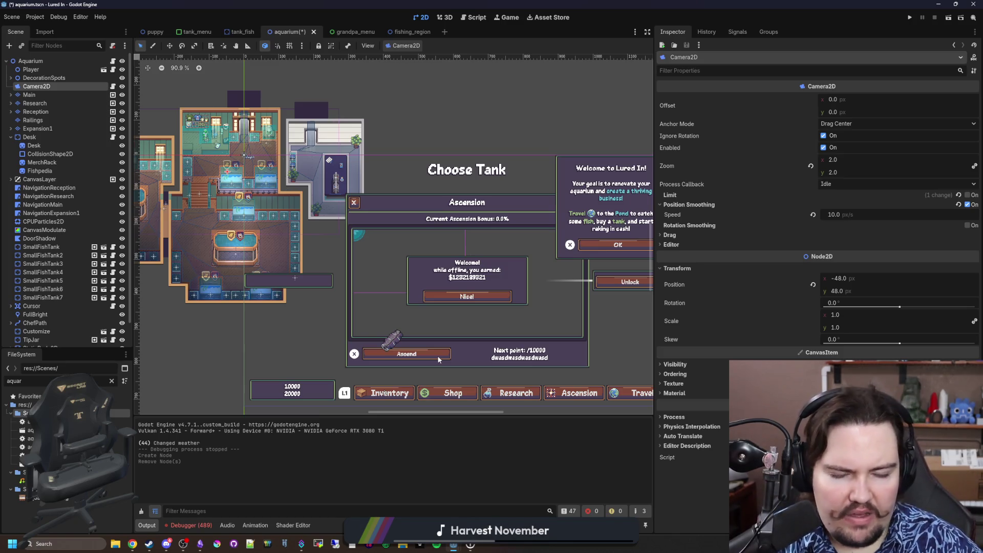
scroll(359, 293, "down", 2)
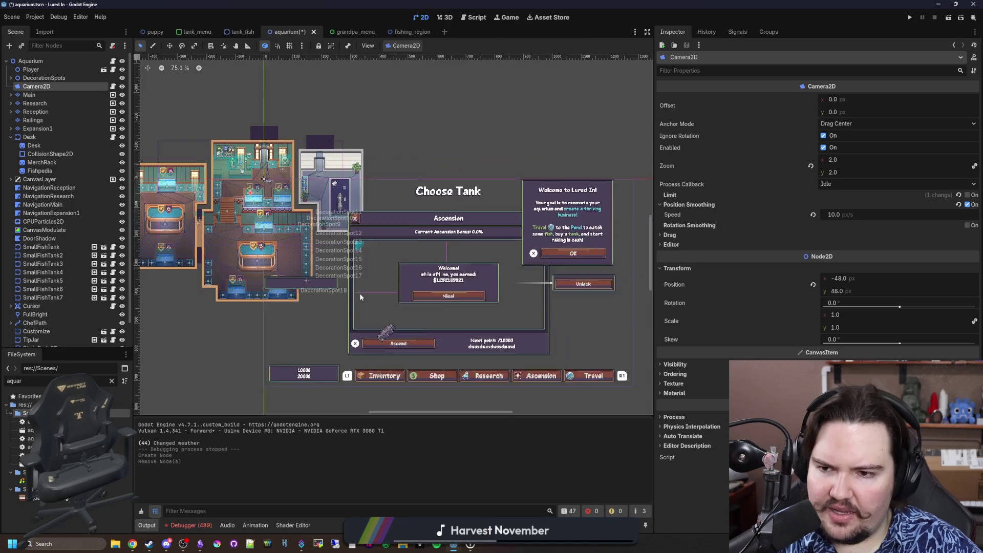
scroll(233, 297, "up", 6)
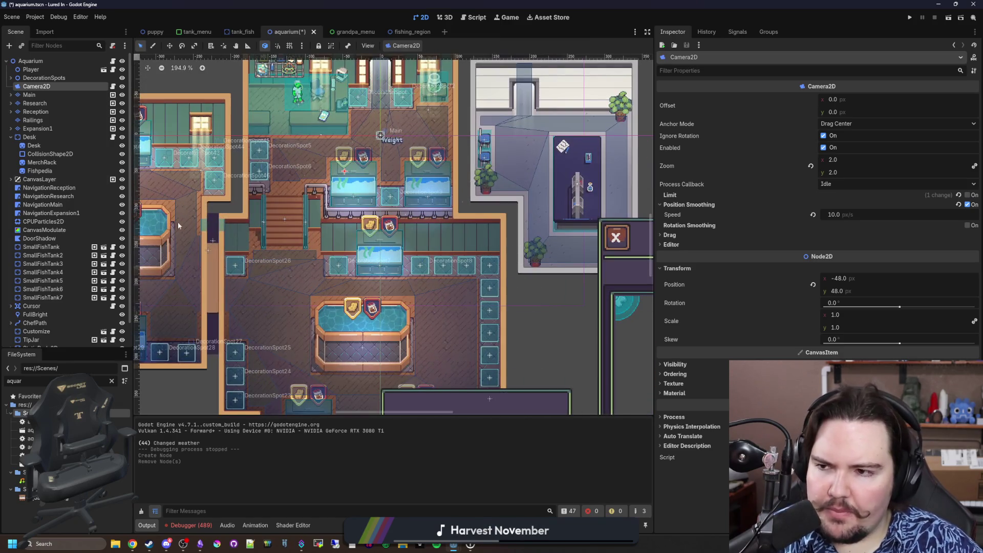
left_click(28, 95)
left_click(36, 86)
scroll(425, 275, "down", 4)
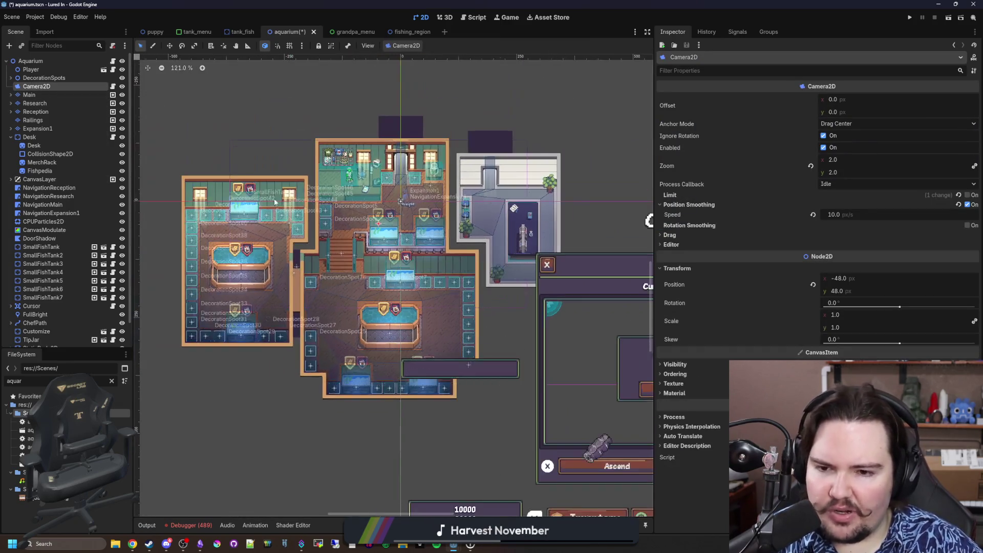
scroll(342, 133, "up", 3)
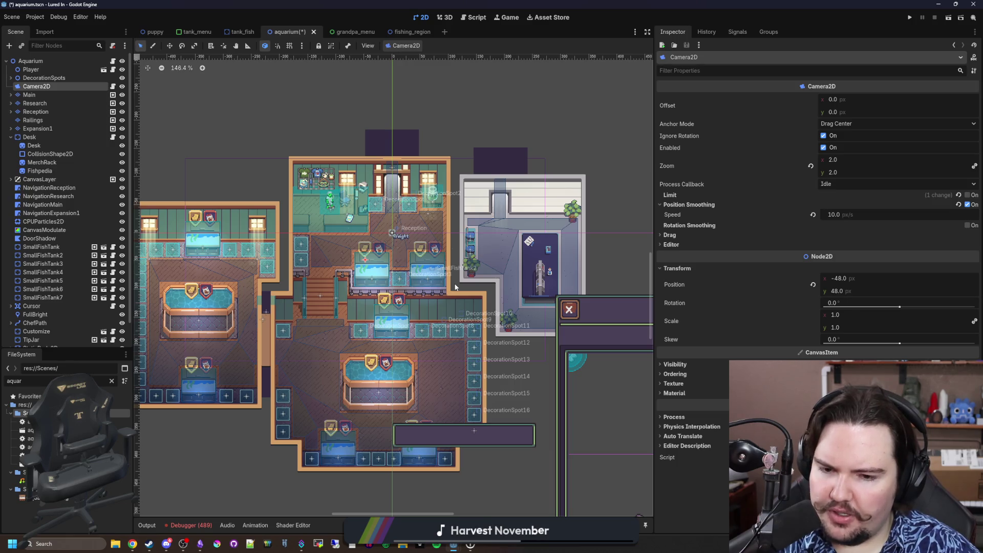
scroll(455, 287, "down", 8)
scroll(377, 330, "up", 6)
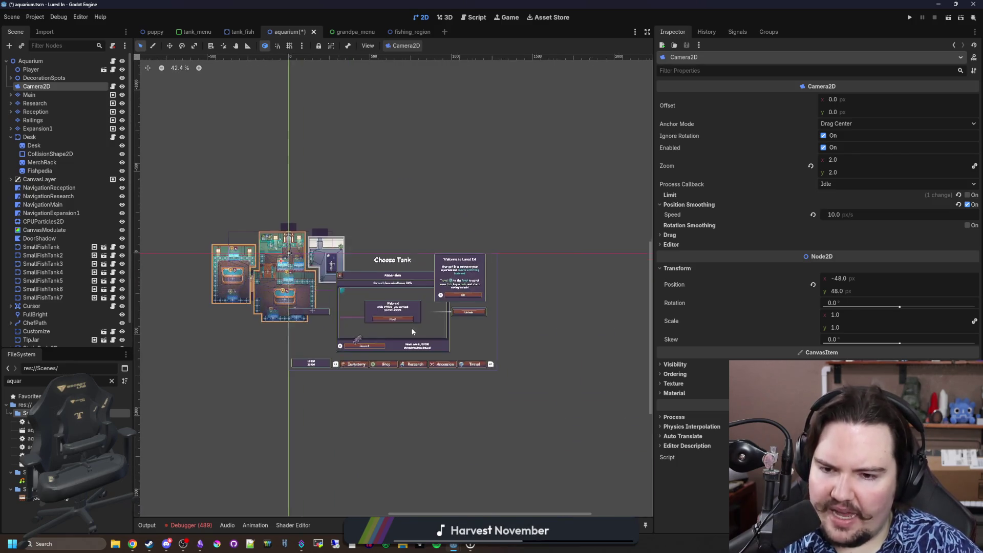
scroll(377, 330, "up", 2)
scroll(386, 327, "down", 2)
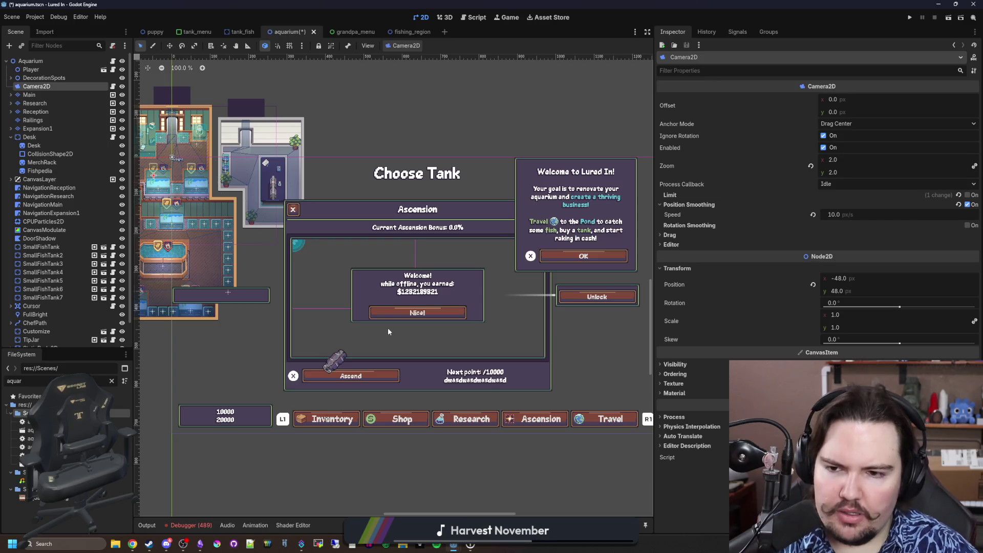
scroll(520, 375, "up", 8)
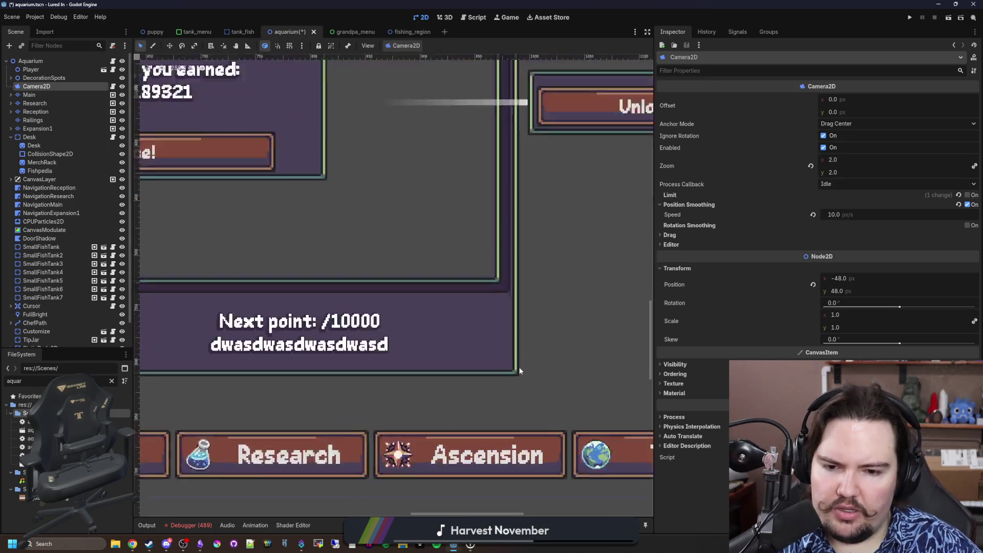
scroll(517, 374, "up", 1)
scroll(516, 373, "down", 5)
scroll(515, 373, "up", 5)
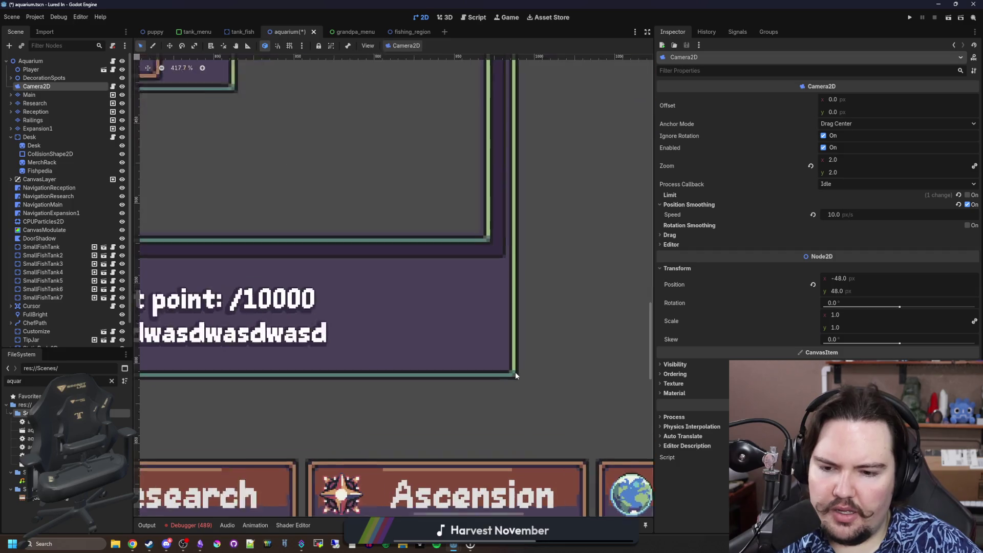
scroll(516, 375, "down", 7)
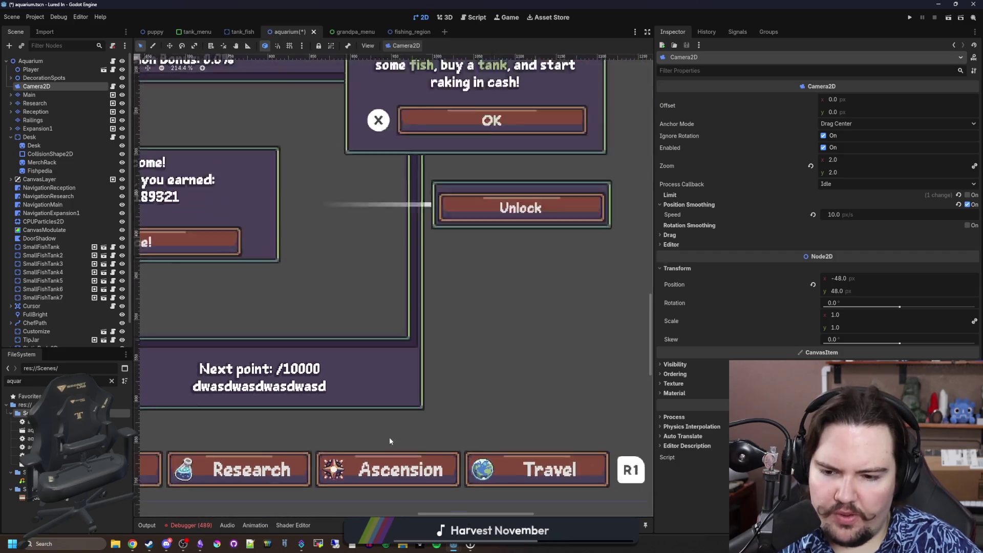
scroll(406, 404, "down", 4)
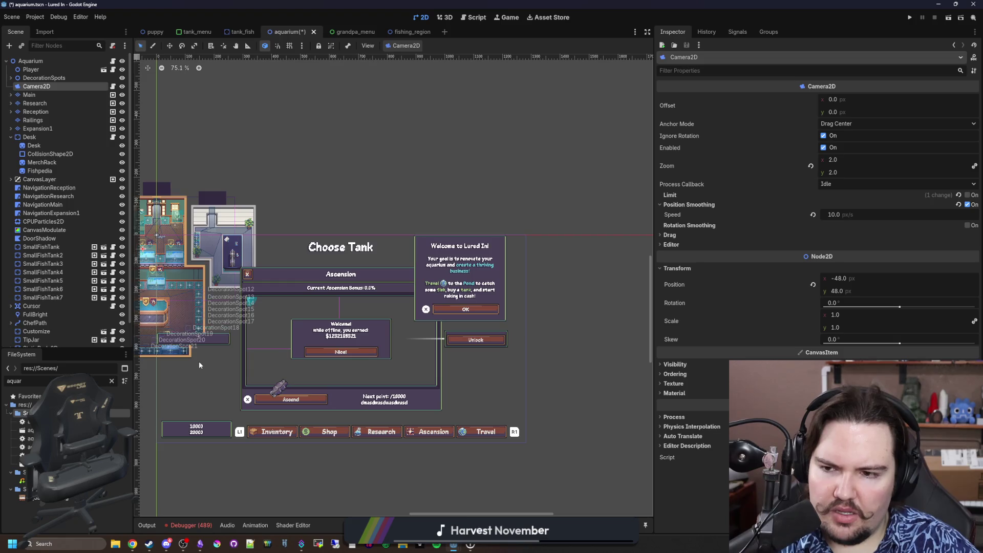
scroll(199, 361, "up", 5)
scroll(360, 369, "down", 6)
scroll(338, 361, "up", 4)
scroll(394, 362, "down", 2)
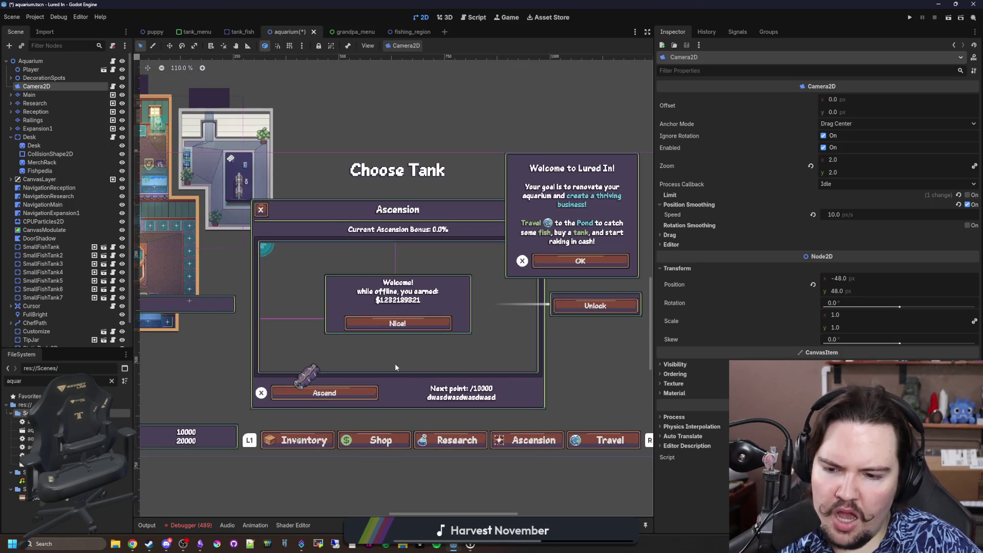
scroll(512, 377, "up", 1)
scroll(416, 365, "up", 1)
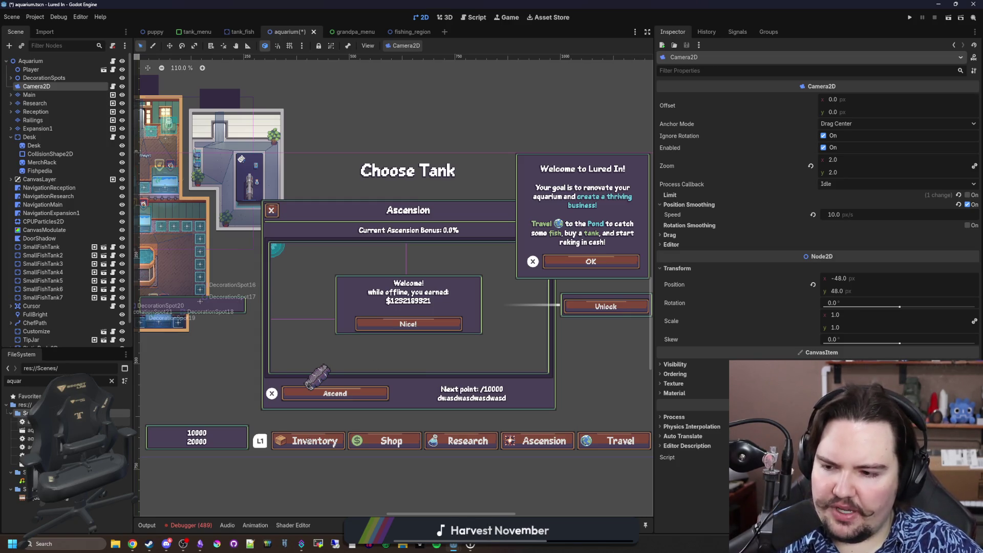
right_click(109, 422)
mouse_move(149, 398)
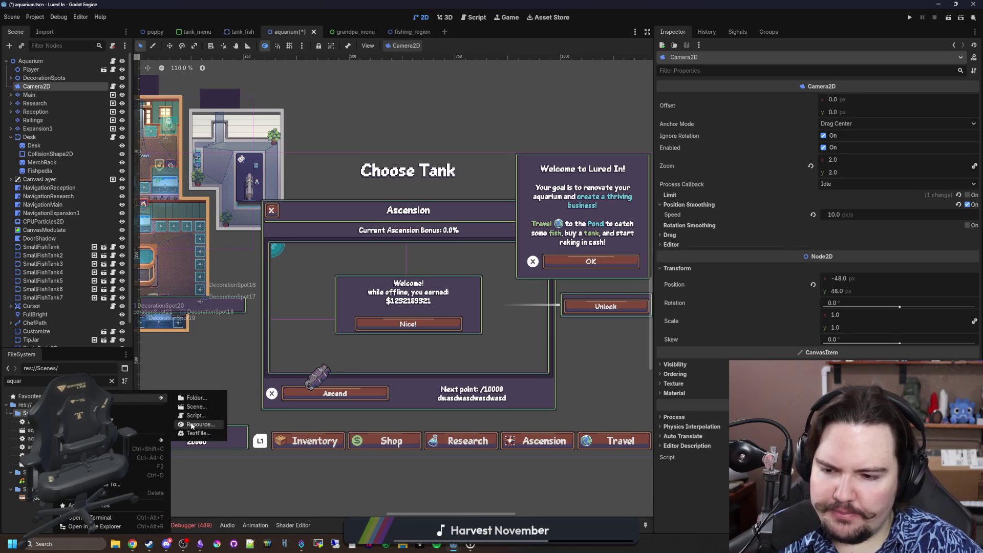
left_click(199, 425)
type("fontvar")
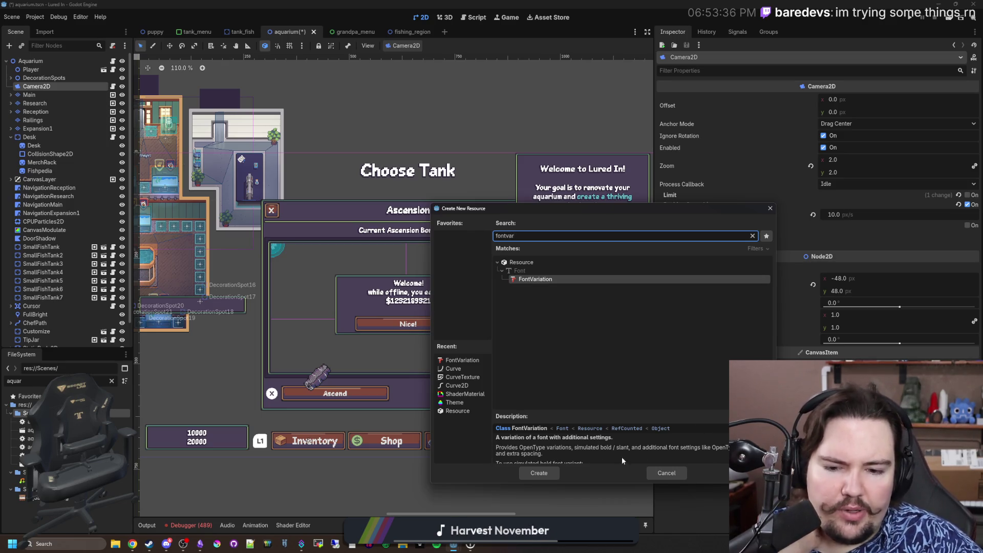
scroll(532, 459, "down", 5)
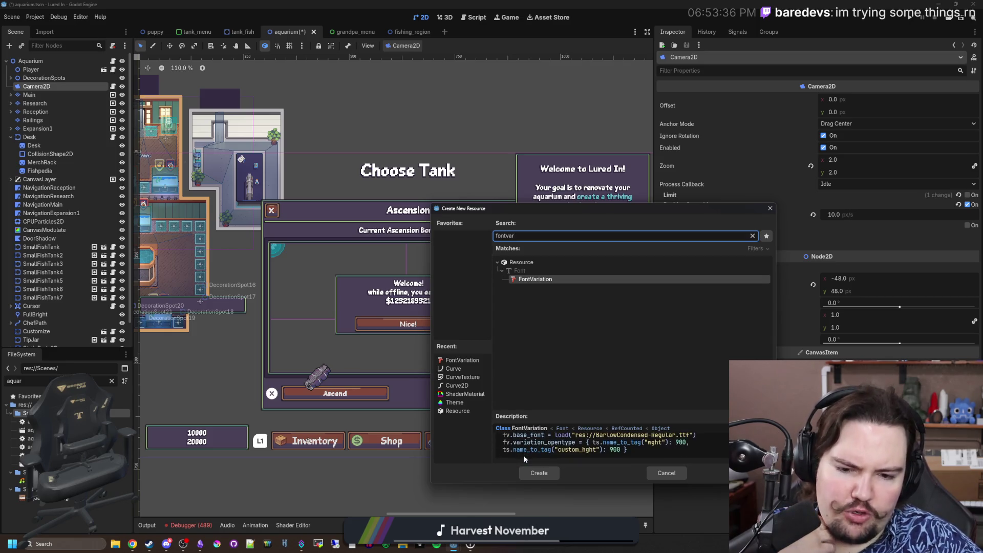
scroll(525, 459, "down", 5)
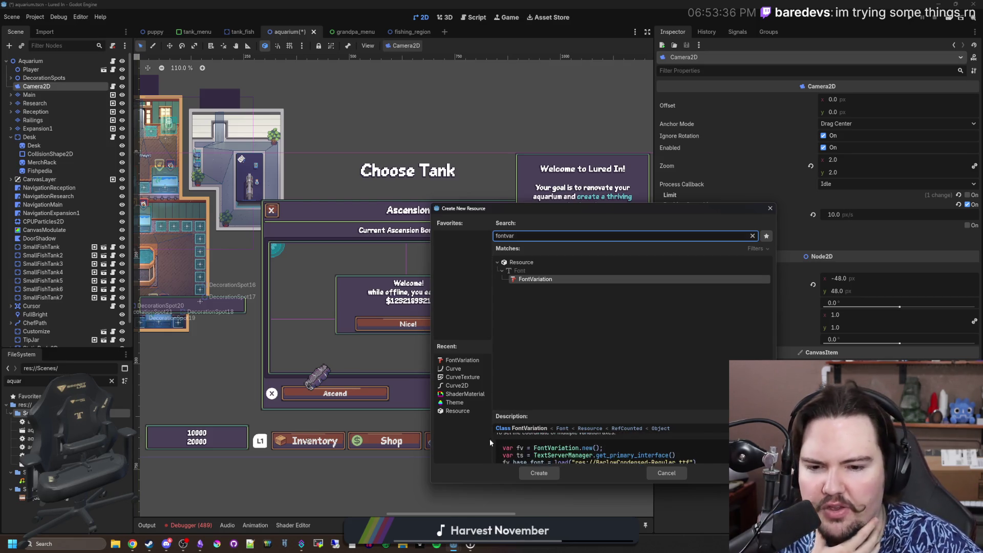
scroll(550, 457, "up", 5)
left_click(667, 473)
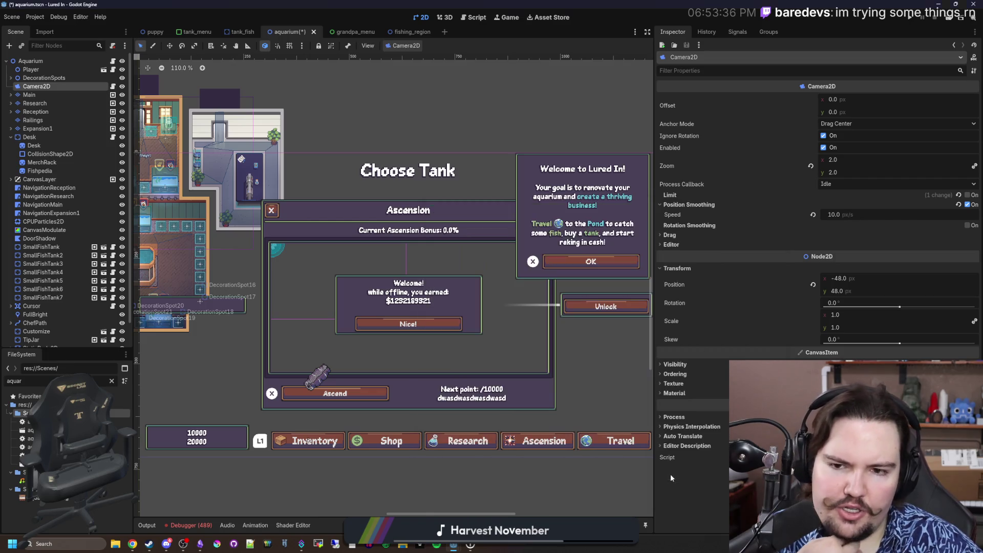
Step: Show the Debugger's Errors list, scroll through the 489 set_language() errors, and clear them
scroll(408, 195, "up", 5)
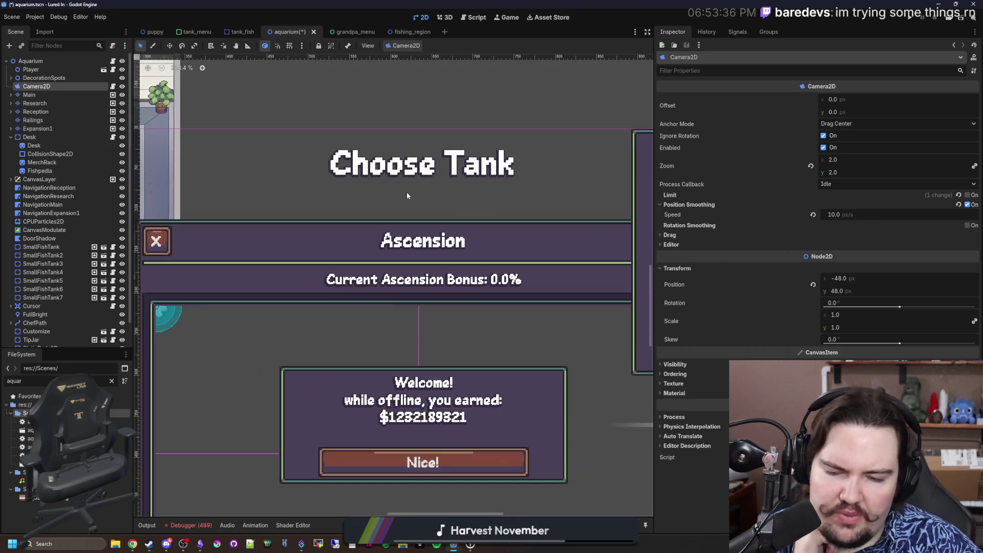
scroll(473, 275, "down", 6)
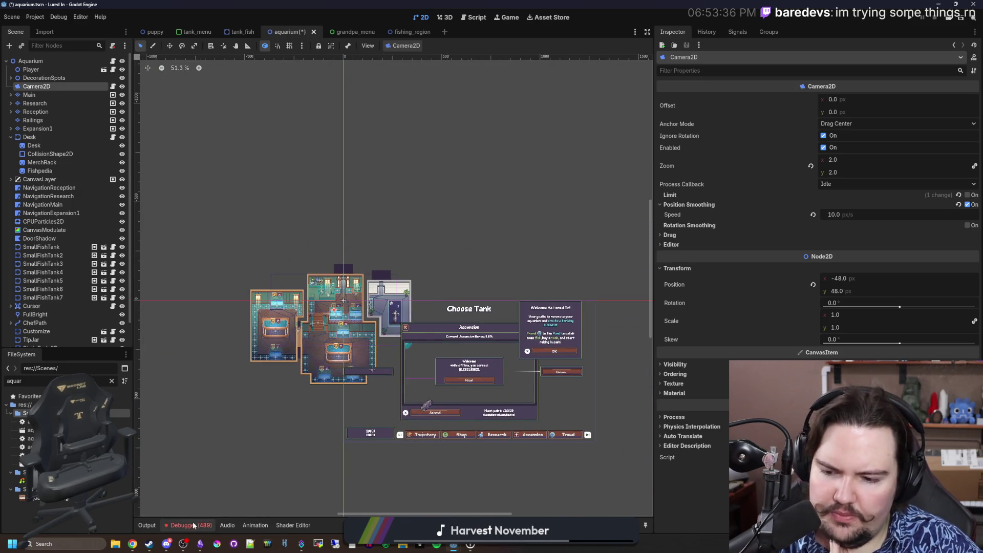
left_click(193, 521)
scroll(294, 435, "down", 3)
scroll(296, 435, "down", 5)
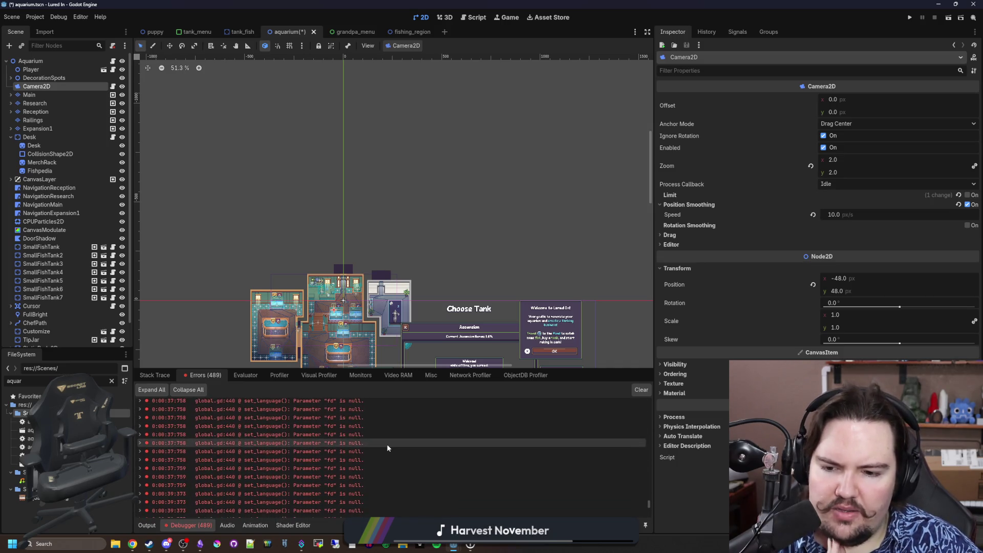
scroll(387, 448, "up", 5)
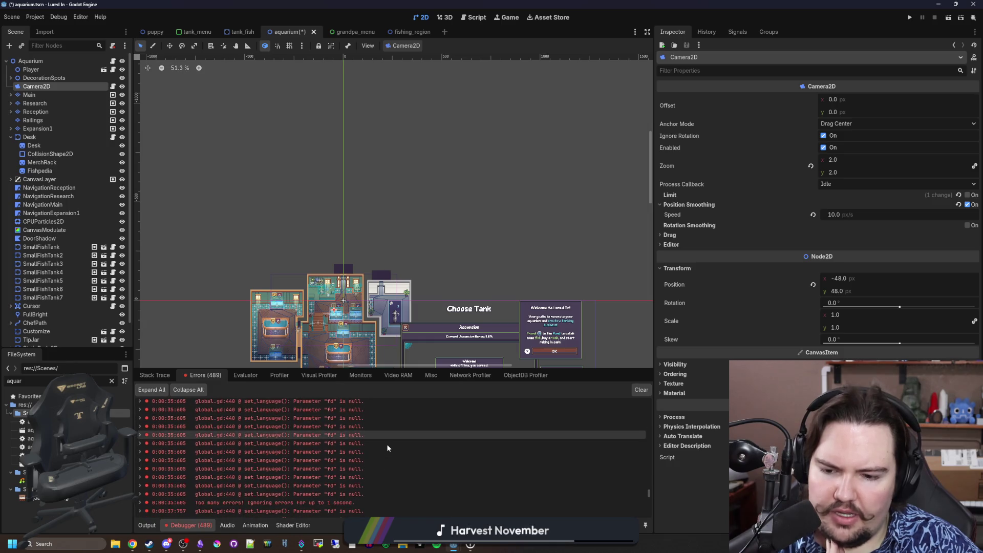
scroll(323, 483, "up", 10)
scroll(299, 484, "down", 4)
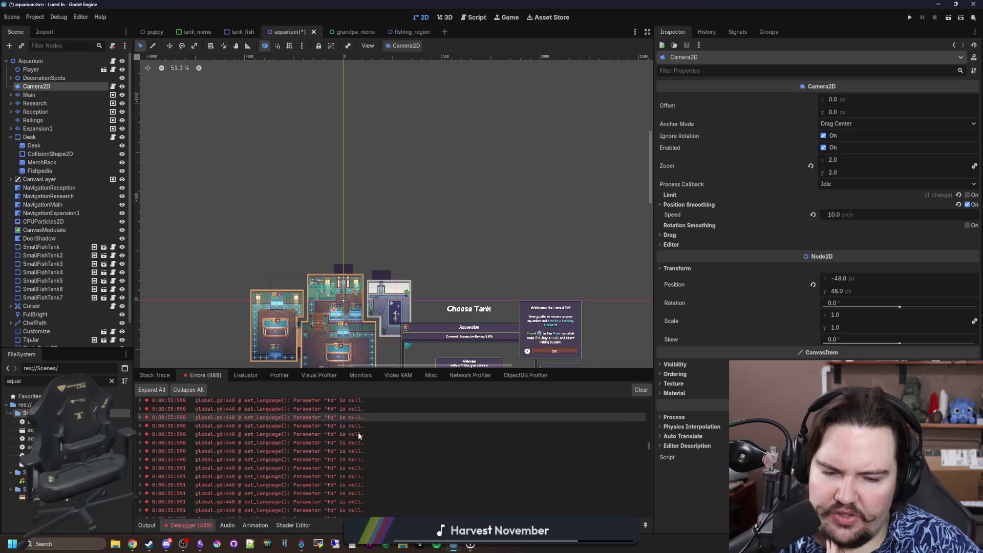
left_click(641, 390)
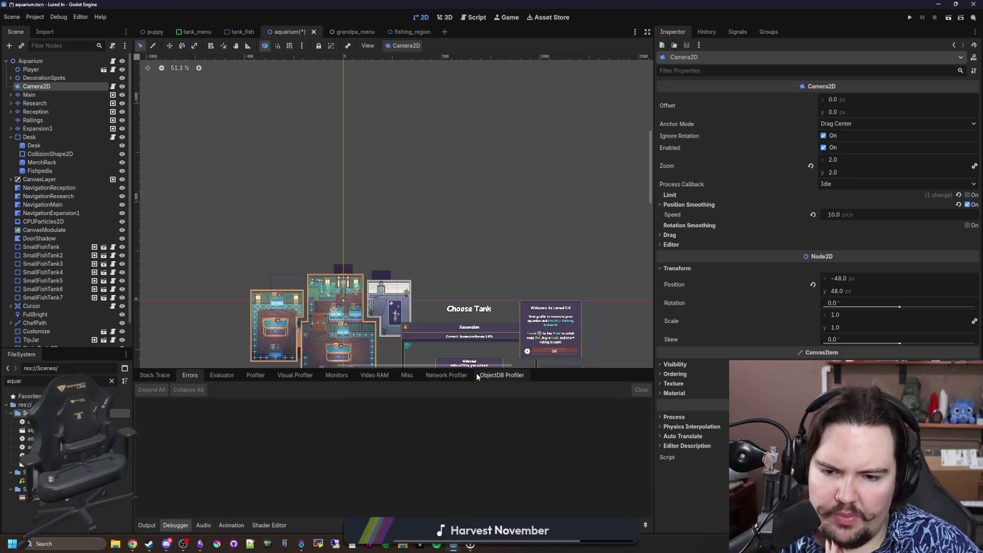
Step: Drag the debugger panel's top edge down and zoom the 2D viewport on the aquarium rooms
left_click_drag(476, 373, 477, 427)
scroll(314, 368, "up", 5)
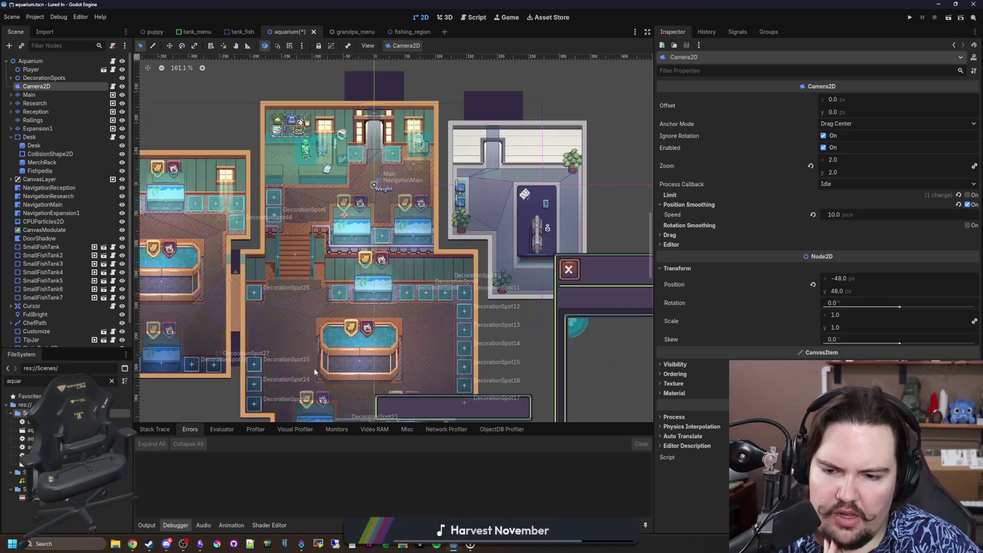
scroll(314, 368, "up", 3)
scroll(497, 339, "down", 3)
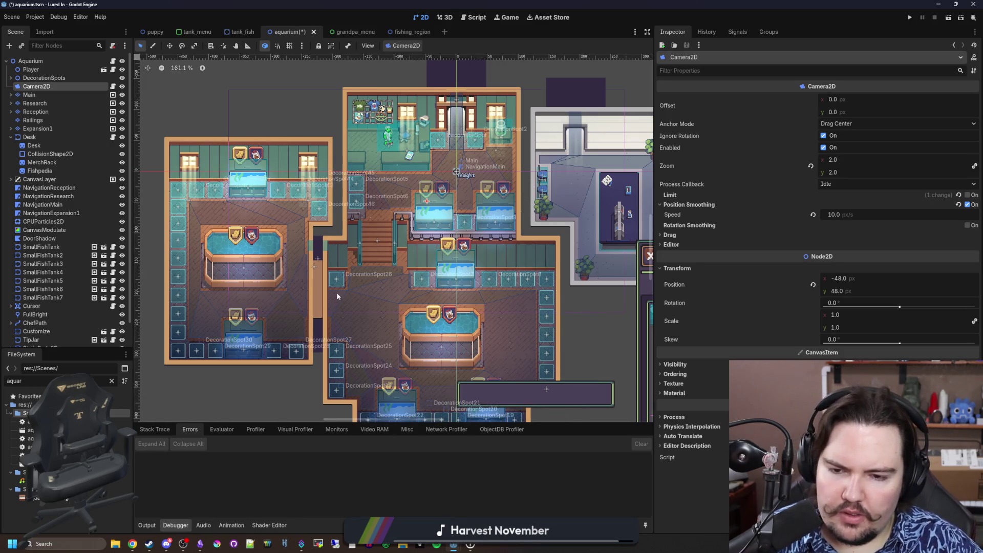
scroll(338, 291, "down", 3)
Step: Switch Chrome to the 'Fishing Game: Lucidchart' tab and scroll to the minigame ideas list
mouse_move(132, 544)
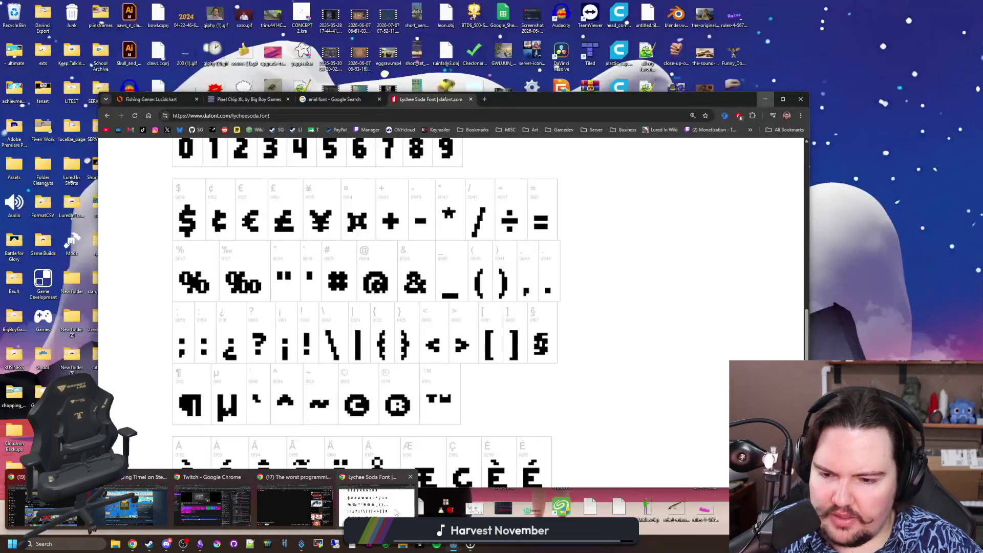
left_click(377, 491)
left_click(161, 102)
scroll(468, 296, "down", 1)
scroll(468, 296, "up", 1)
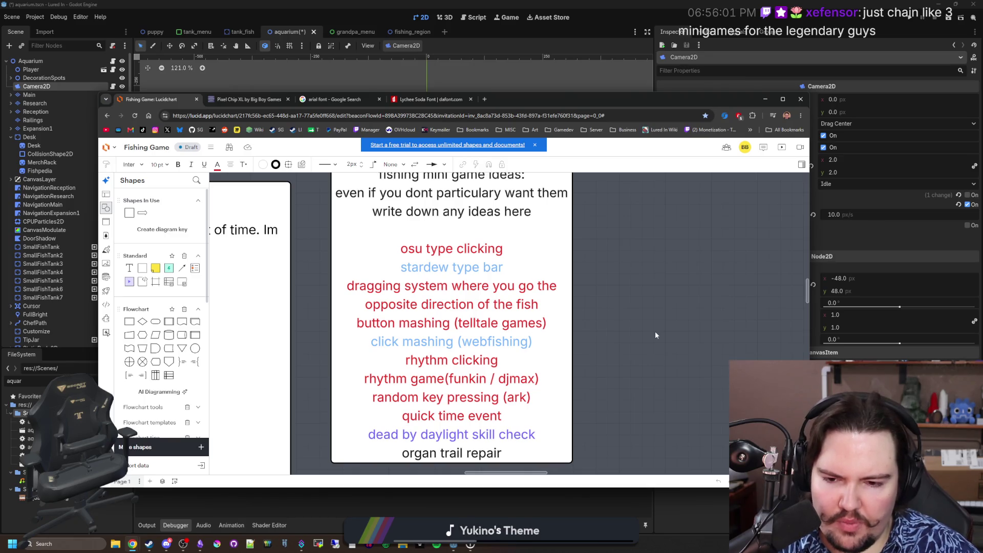
scroll(515, 357, "down", 3)
Step: Add 'reeling minigame' as a new line after 'organ trail repair' in the ideas text box
double_click(525, 304)
left_click(506, 301)
key("Return")
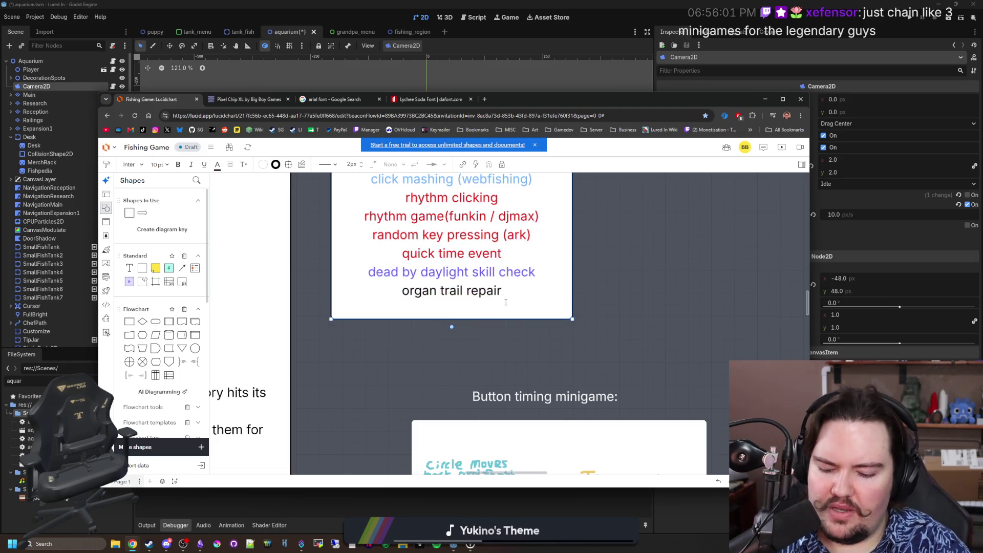
type("reeling minigame")
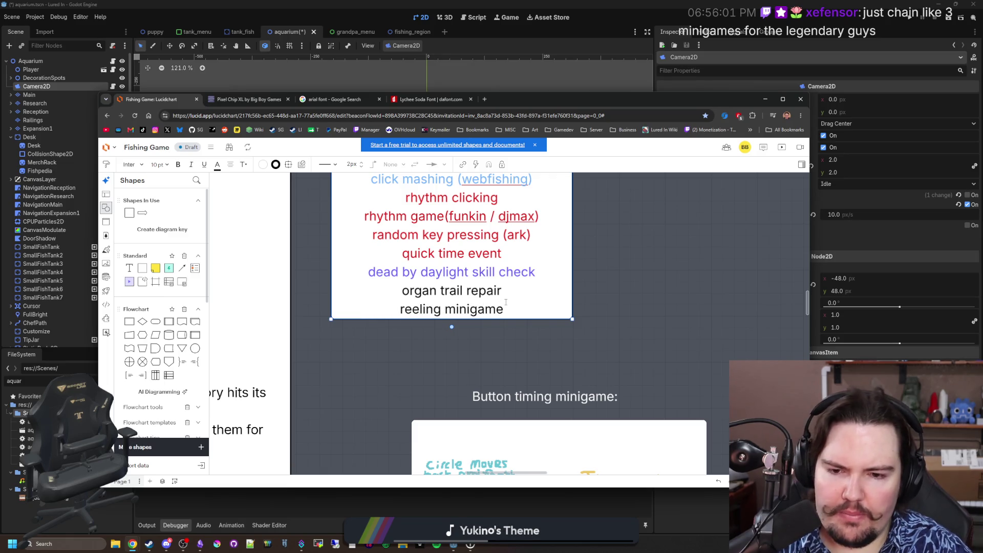
left_click(618, 305)
Step: Select the ideas list, zoom in and out around it, then deselect it
scroll(379, 365, "down", 2)
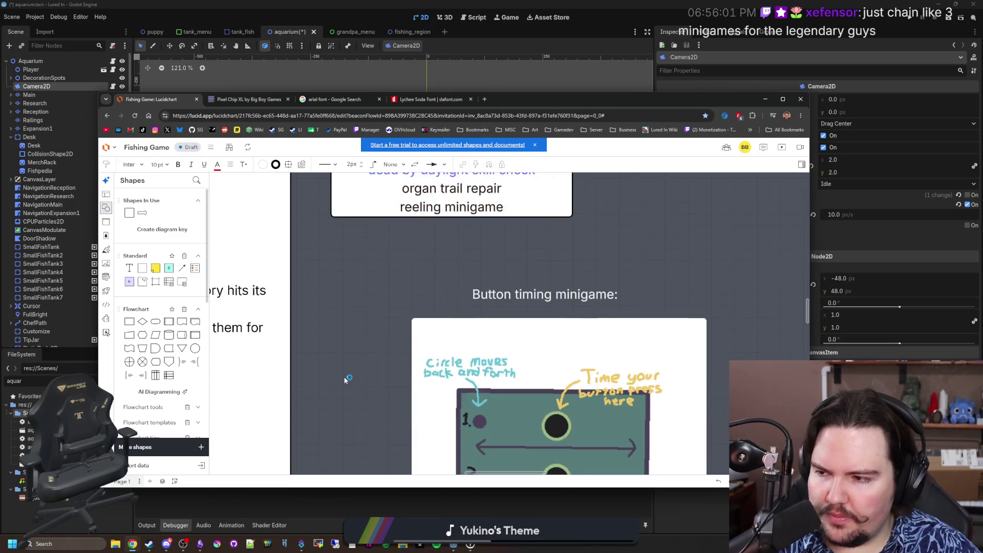
scroll(348, 378, "up", 4)
left_click(488, 367)
scroll(488, 367, "up", 2)
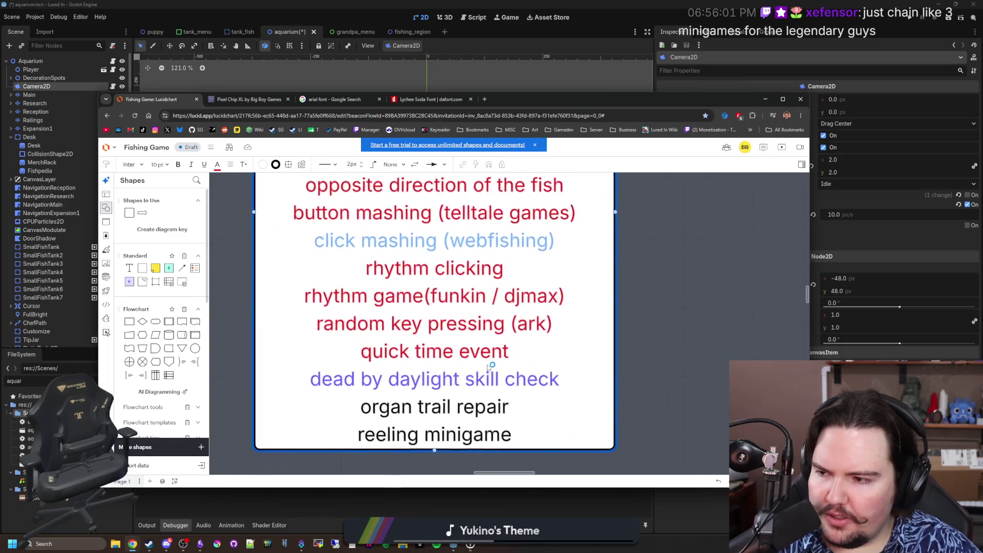
scroll(461, 400, "down", 4)
scroll(447, 430, "up", 3)
scroll(447, 430, "down", 4)
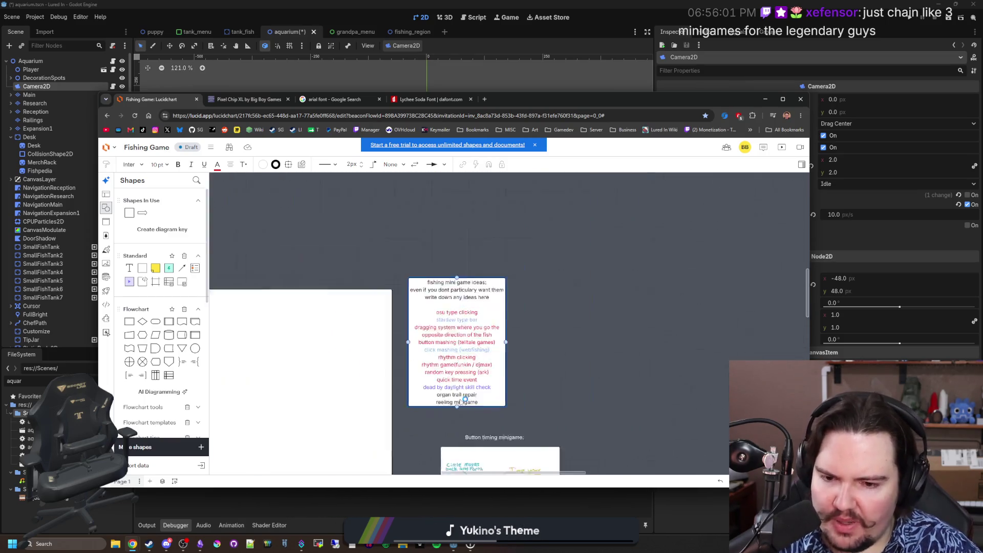
scroll(461, 402, "up", 3)
scroll(463, 400, "down", 2)
scroll(466, 398, "up", 2)
scroll(466, 398, "down", 2)
scroll(563, 397, "up", 3)
left_click(608, 397)
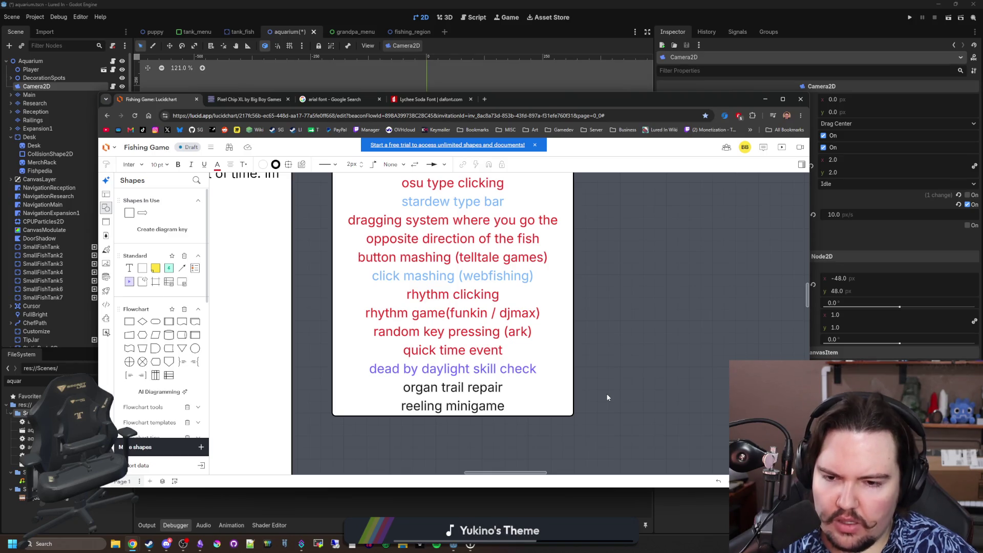
Step: Select and deselect the ideas list, then the 'Button timing minigame:' heading
scroll(563, 409, "up", 3)
scroll(479, 440, "down", 4)
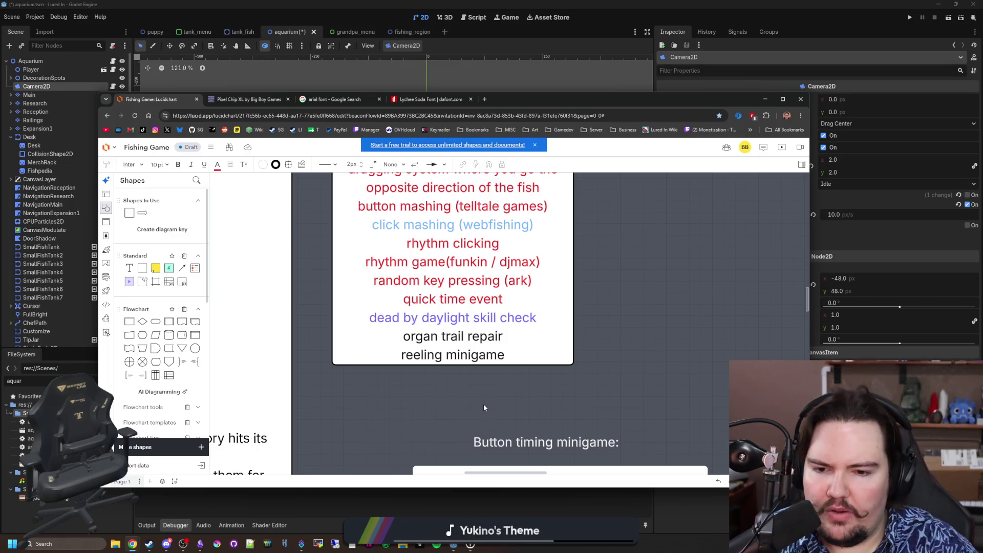
left_click(531, 297)
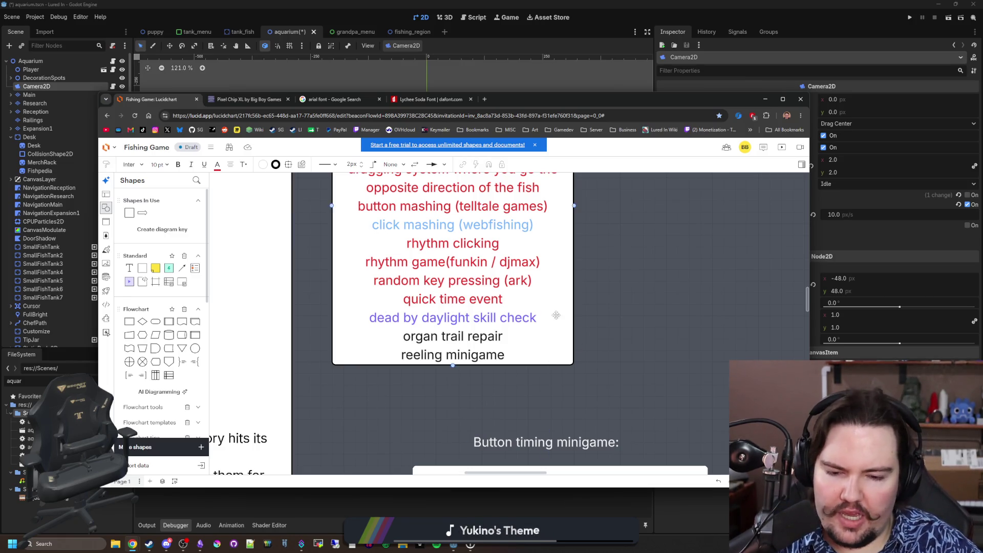
left_click(738, 330)
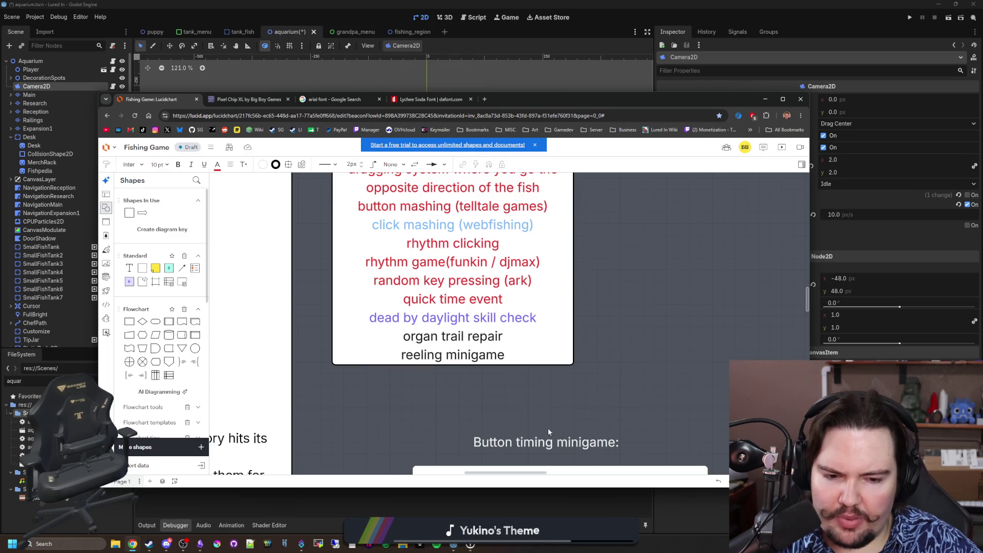
left_click(543, 442)
left_click(424, 423)
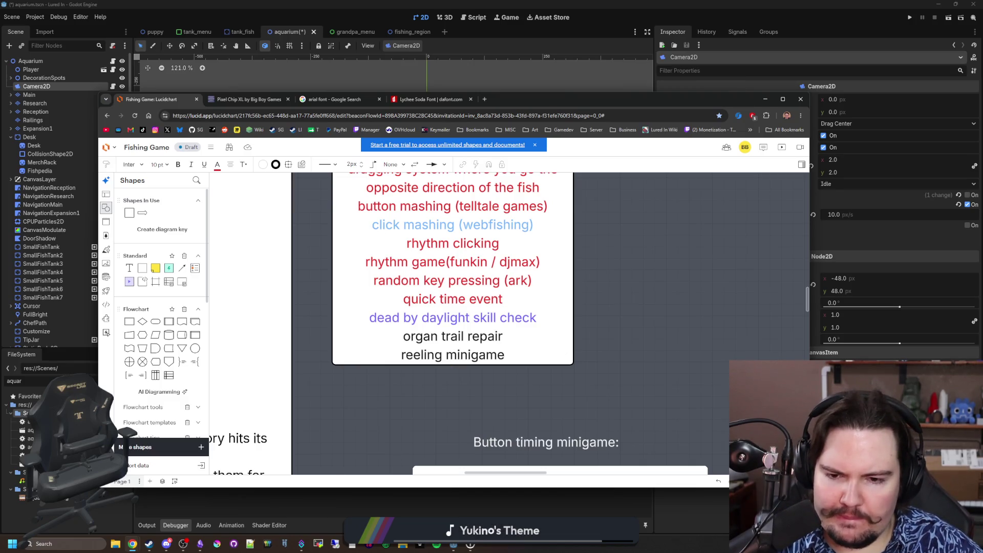
Step: Scroll over the button timing minigame sketch, then switch from Chrome back to Godot
scroll(442, 354, "down", 4)
scroll(443, 354, "up", 4)
scroll(443, 338, "down", 5)
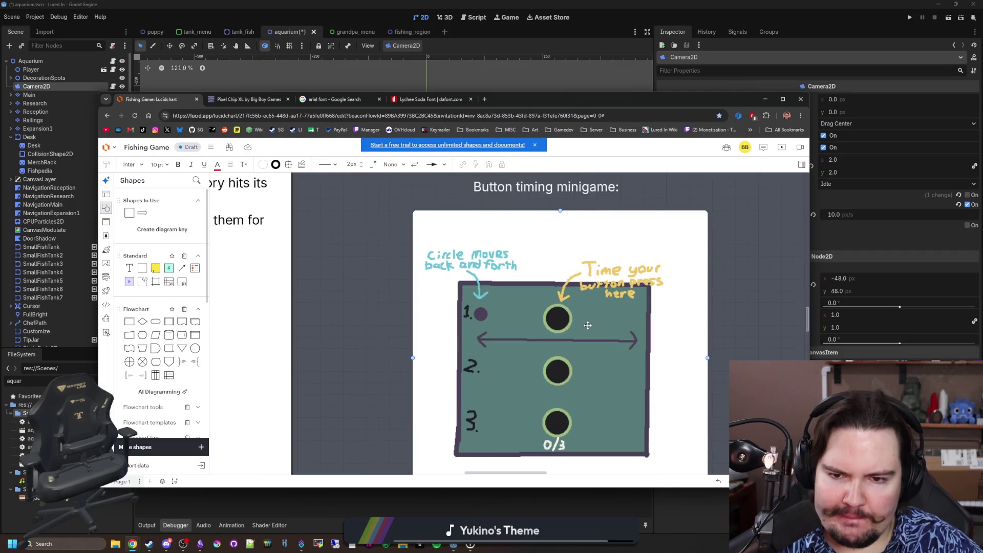
scroll(510, 365, "down", 2)
scroll(510, 365, "up", 2)
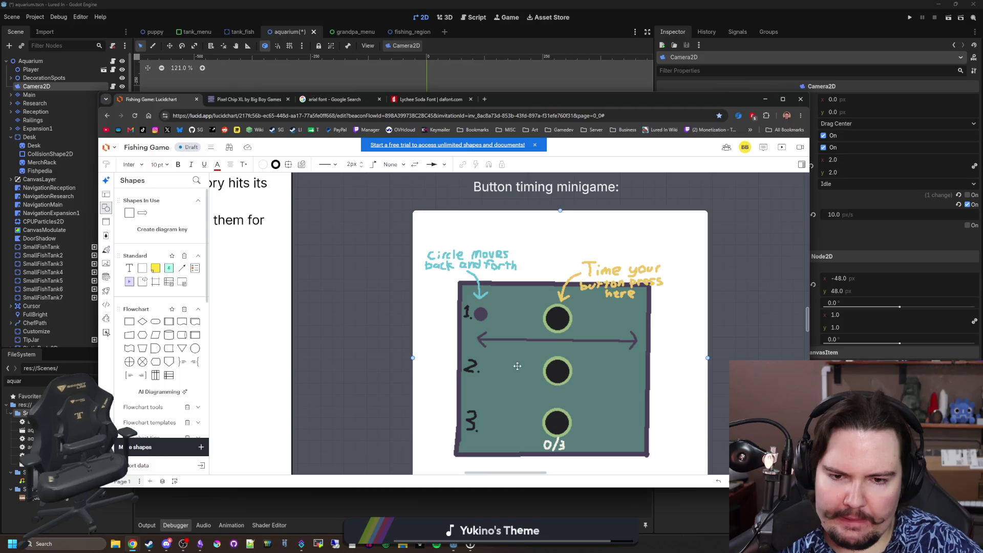
scroll(458, 341, "up", 6)
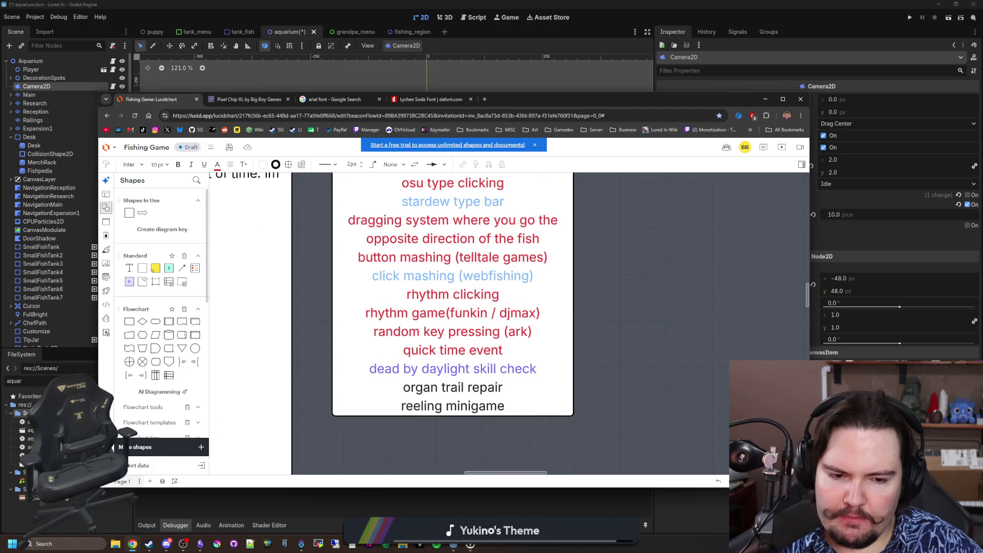
key("alt+Tab")
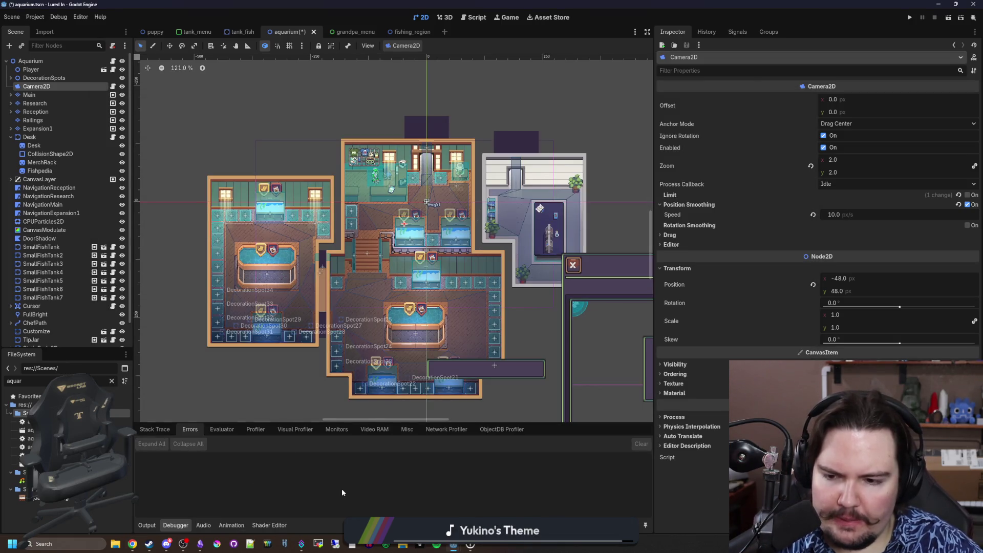
Step: Replace the FileSystem filter 'aquar' with 'minigame', then toggle the editor to 3D and back to 2D
left_click(111, 382)
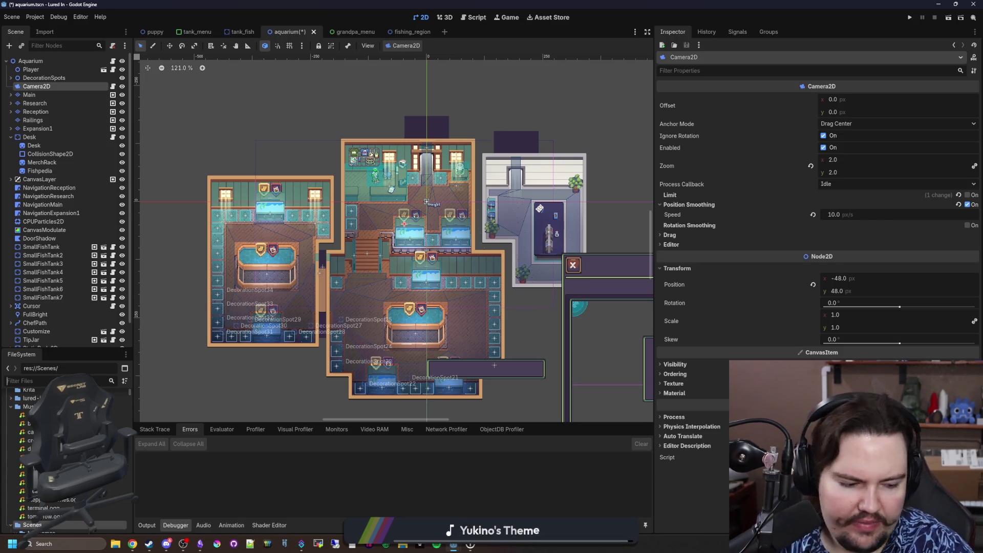
type("minigame")
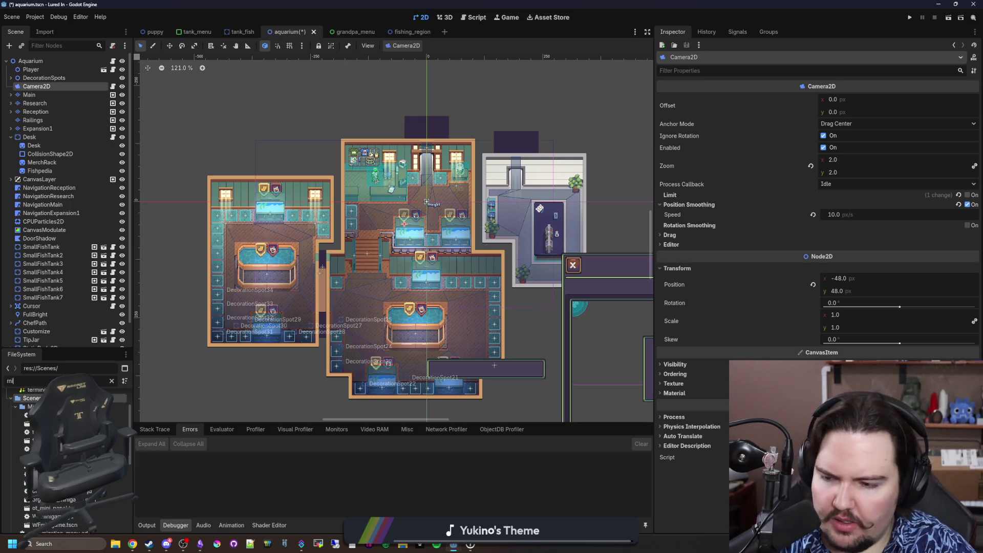
left_click(444, 17)
left_click(422, 17)
scroll(320, 258, "down", 2)
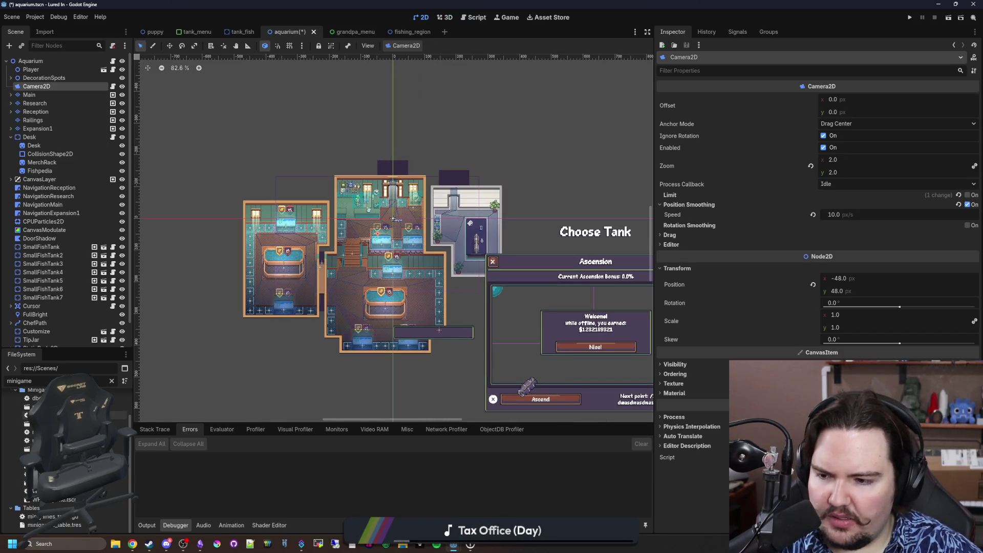
Step: Duplicate dbd_minigame.tscn as reeling_minigame.tscn and open the new scene
right_click(64, 398)
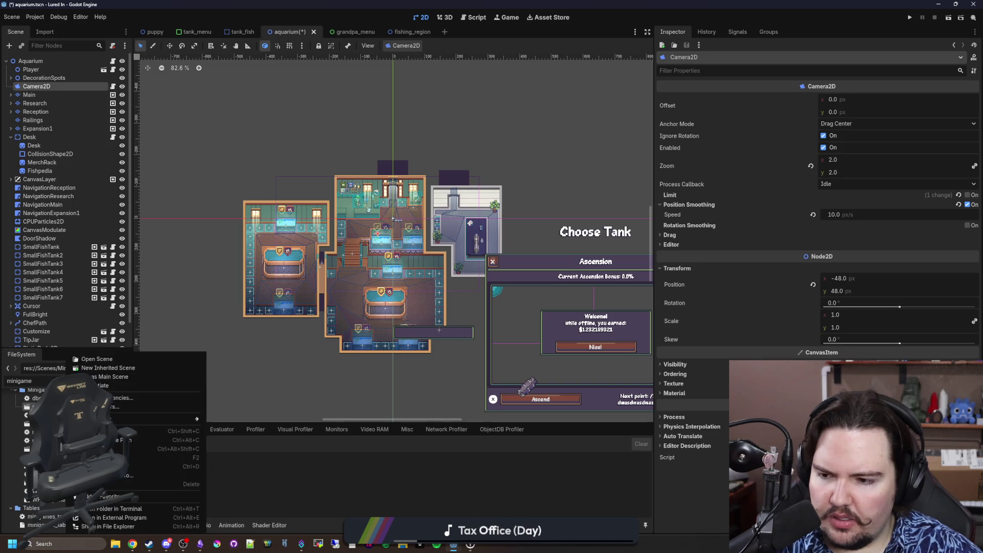
left_click(154, 468)
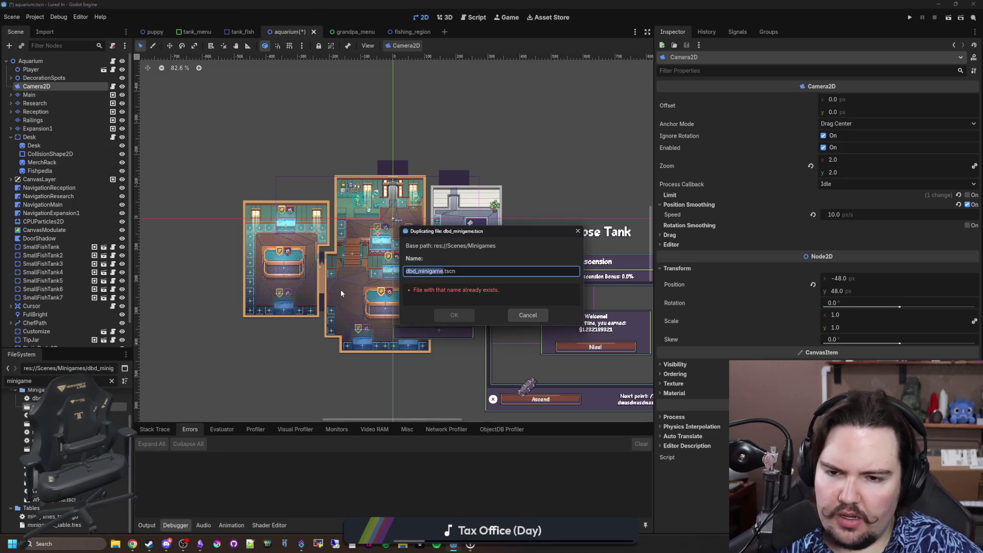
type("reeling_mini")
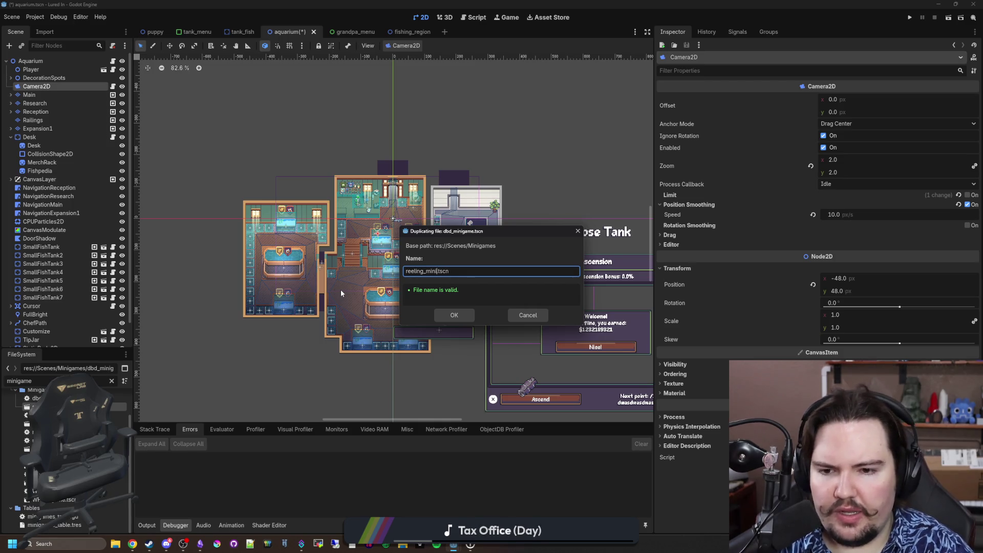
type("game")
key("Return")
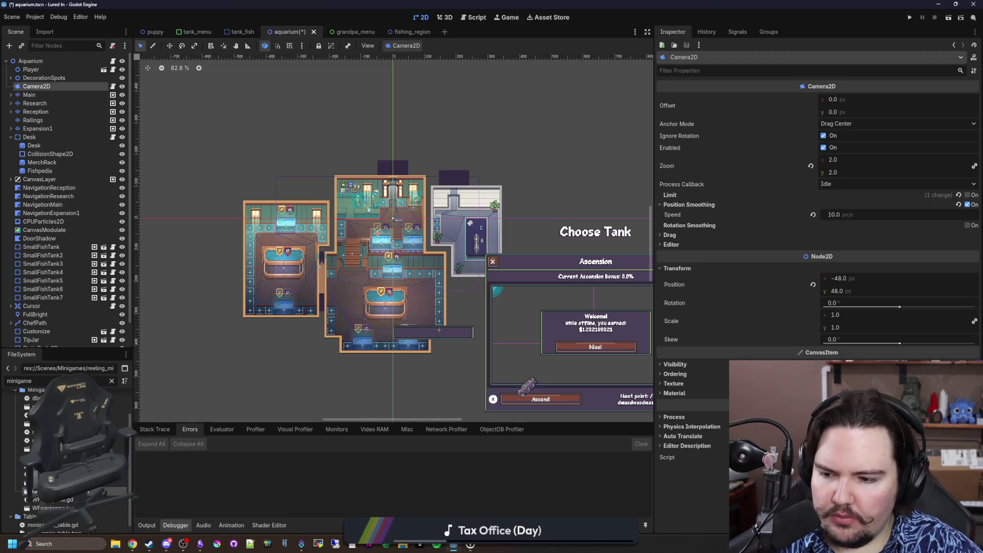
double_click(102, 492)
scroll(402, 251, "up", 1)
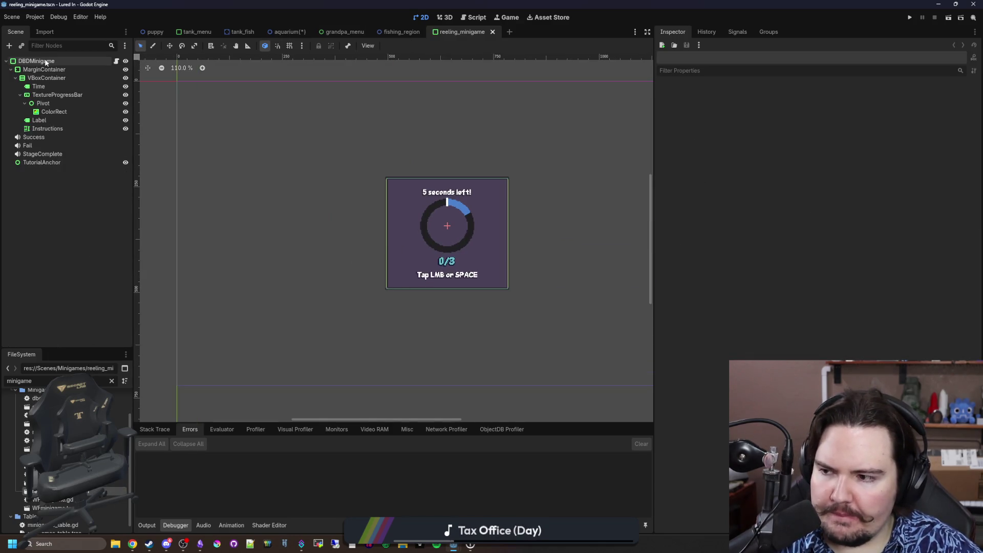
left_click(204, 541)
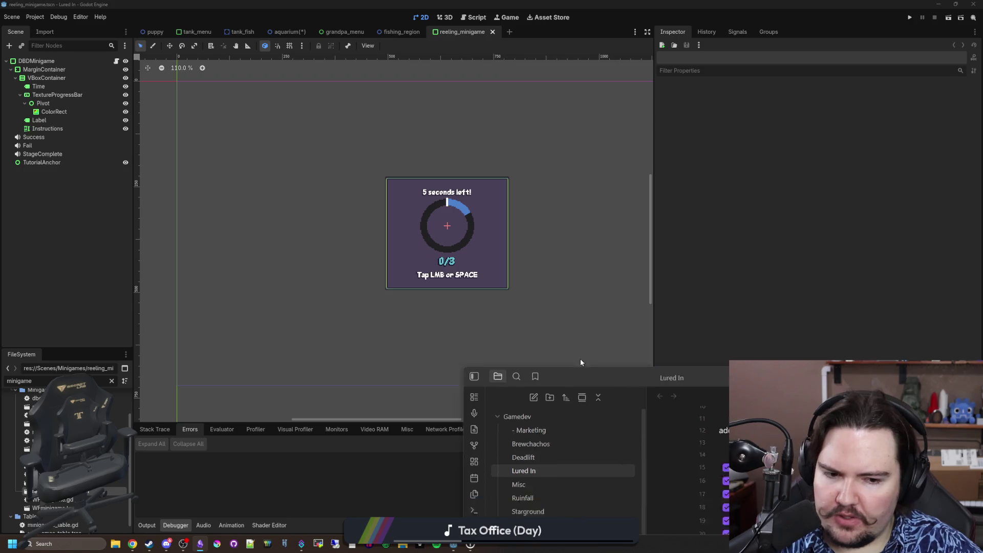
Step: Add the to-do 'more decorations for your aquarium' under the puppies line, then return to Godot
key("Return")
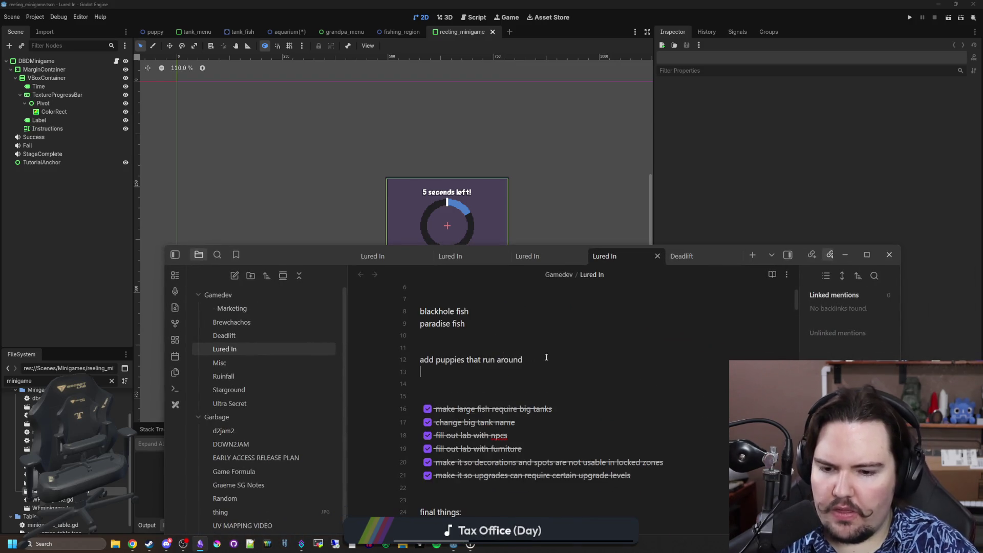
type("m")
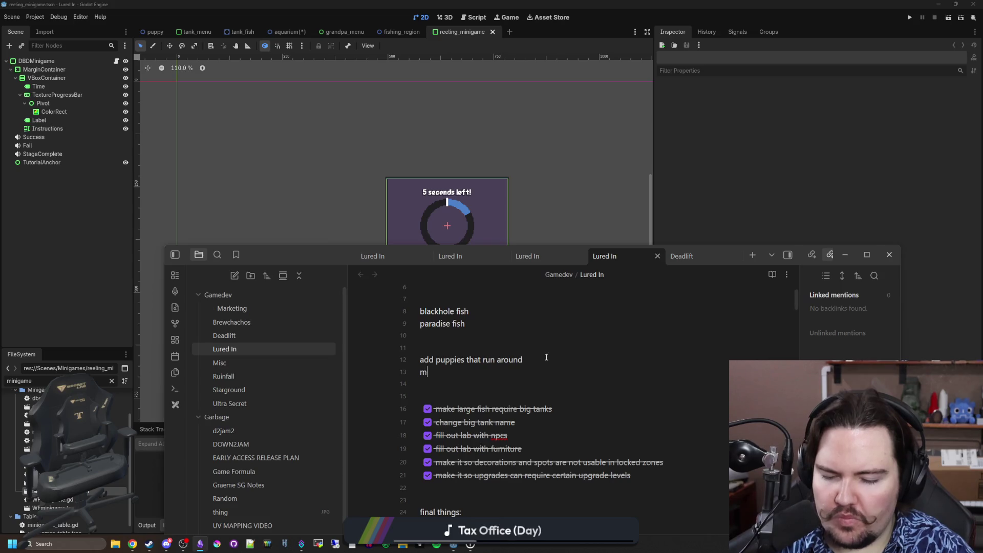
type("ore decorations for your aquarium")
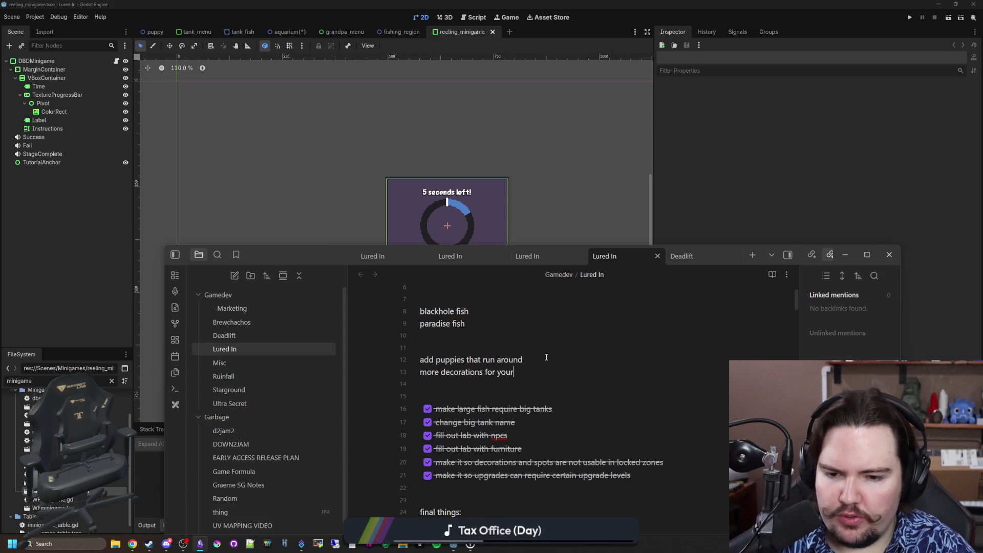
left_click(615, 233)
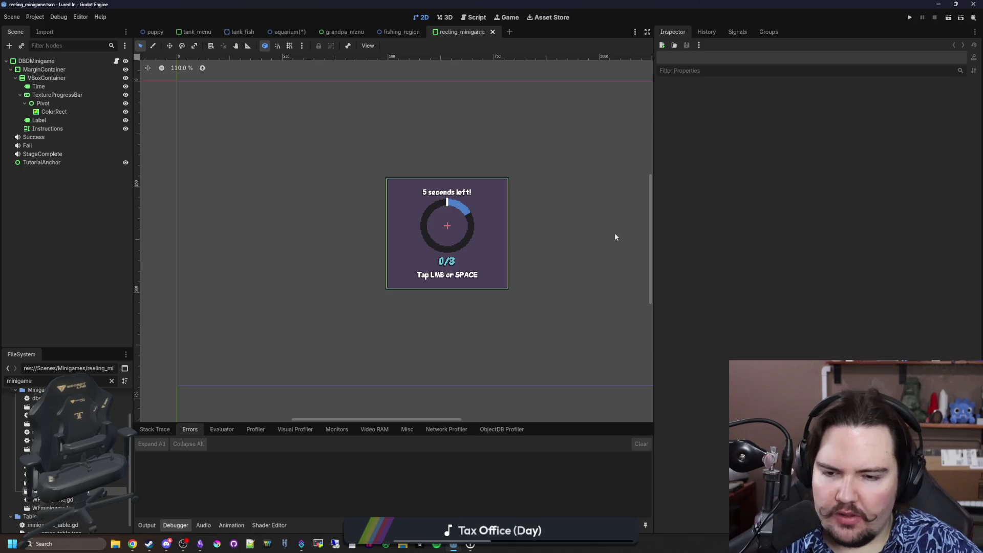
Step: Open the root node's dbd_minigame.gd script and select all of its code
scroll(499, 238, "up", 1)
scroll(500, 184, "up", 1)
scroll(400, 241, "up", 1)
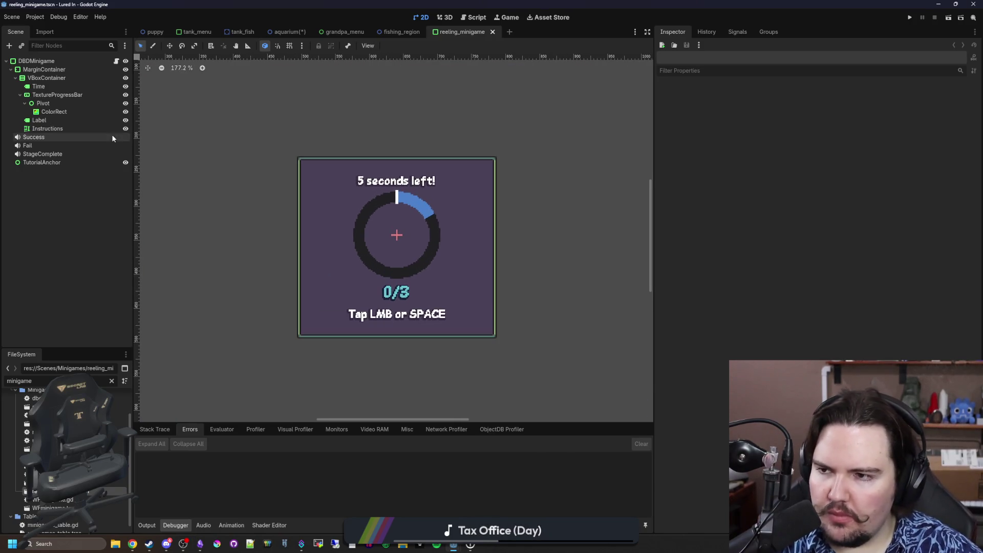
left_click(116, 61)
scroll(468, 300, "down", 13)
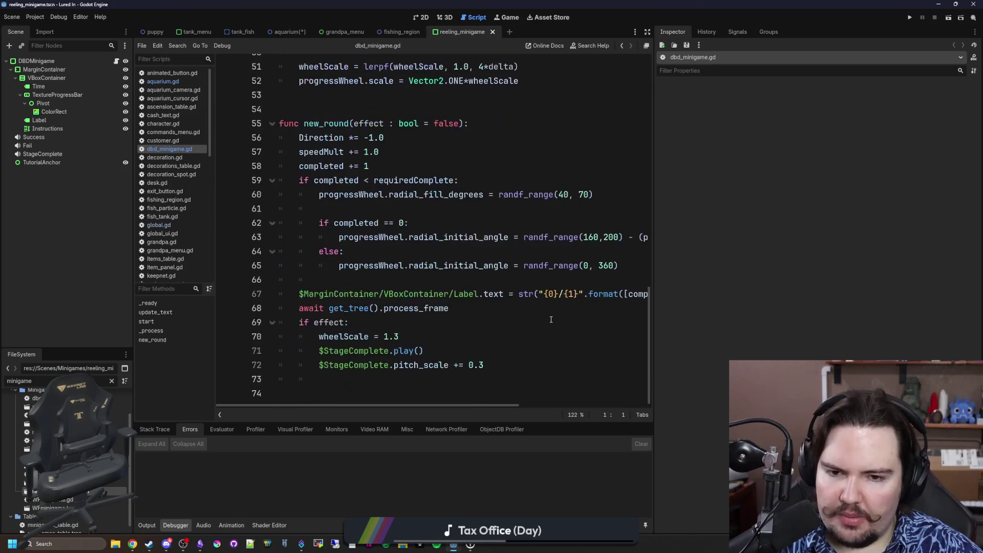
mouse_move(403, 374)
left_mouse_down()
mouse_move(307, 169)
mouse_move(205, 51)
mouse_move(78, 66)
left_mouse_up()
Step: Detach the shared script, attach a new reeling_minigame.gd, and paste the copied code into it
left_click(78, 69)
left_click(82, 61)
left_click(112, 46)
left_click(112, 45)
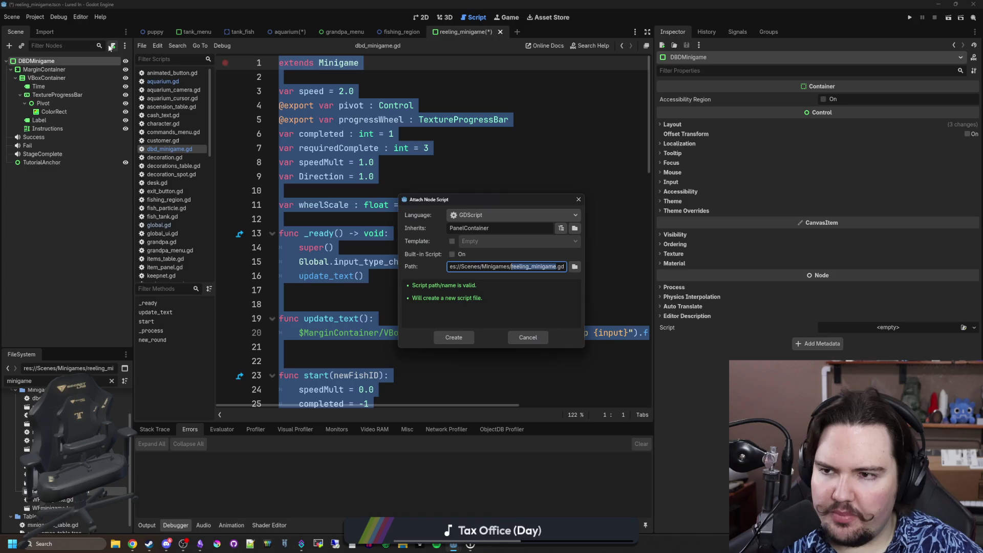
left_click(471, 331)
key("ctrl+a")
key("ctrl+v")
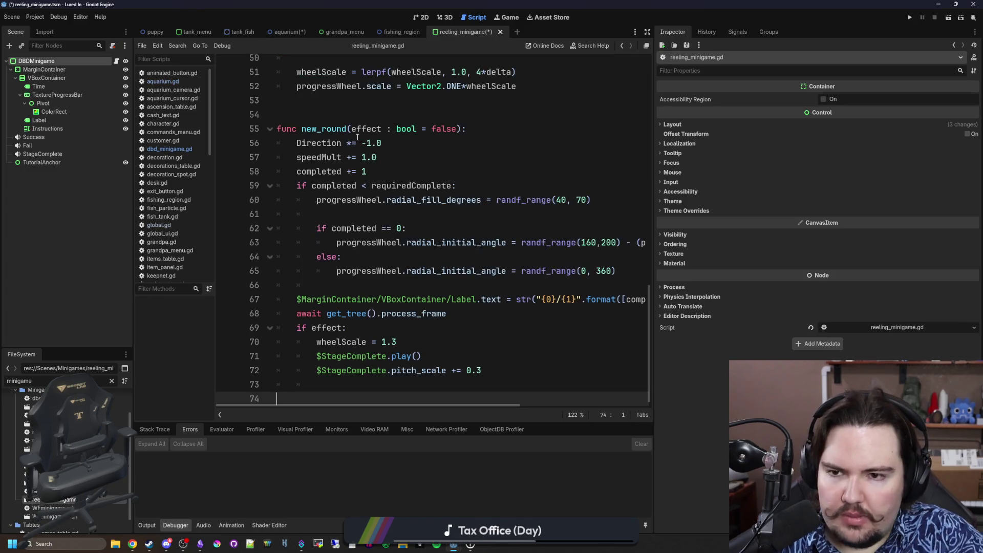
Step: Delete the leftover code below line 52 and the new_round() call in start()
left_click_drag(655, 314, 827, 314)
scroll(533, 291, "up", 7)
scroll(532, 291, "down", 6)
scroll(533, 291, "down", 2)
mouse_move(487, 369)
left_mouse_down()
mouse_move(318, 271)
mouse_move(285, 287)
mouse_move(263, 216)
left_mouse_up()
scroll(308, 280, "up", 3)
key("BackSpace")
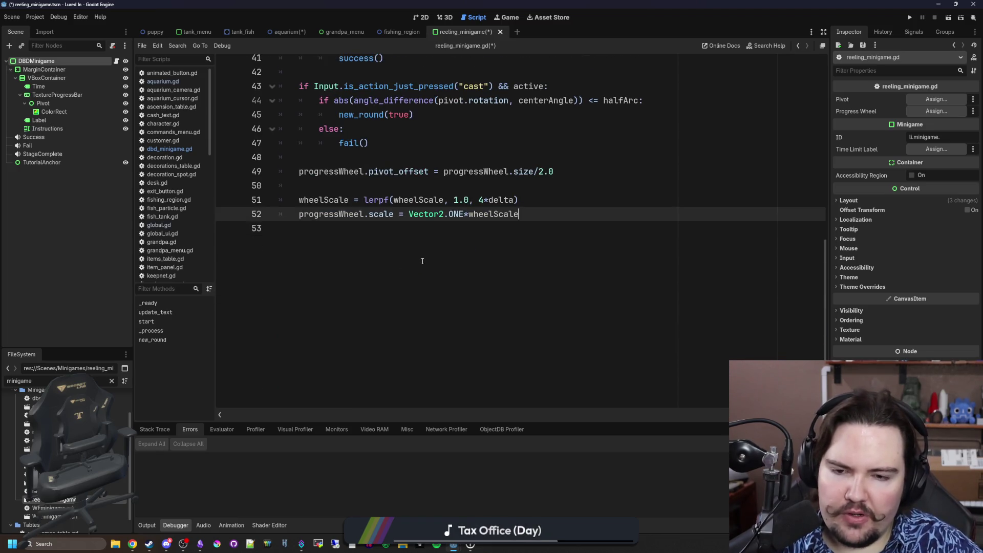
scroll(423, 261, "up", 8)
scroll(379, 248, "up", 2)
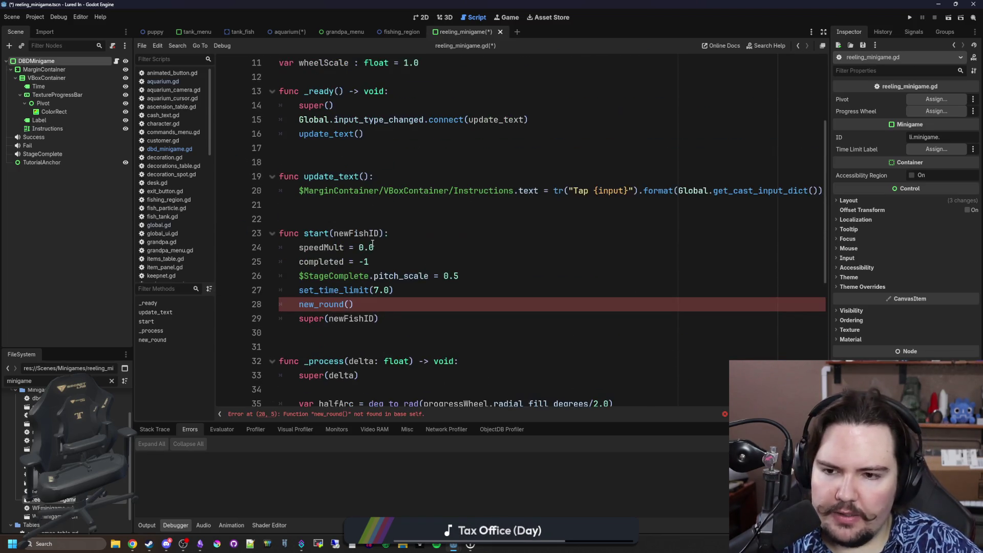
triple_click(358, 304)
key("BackSpace")
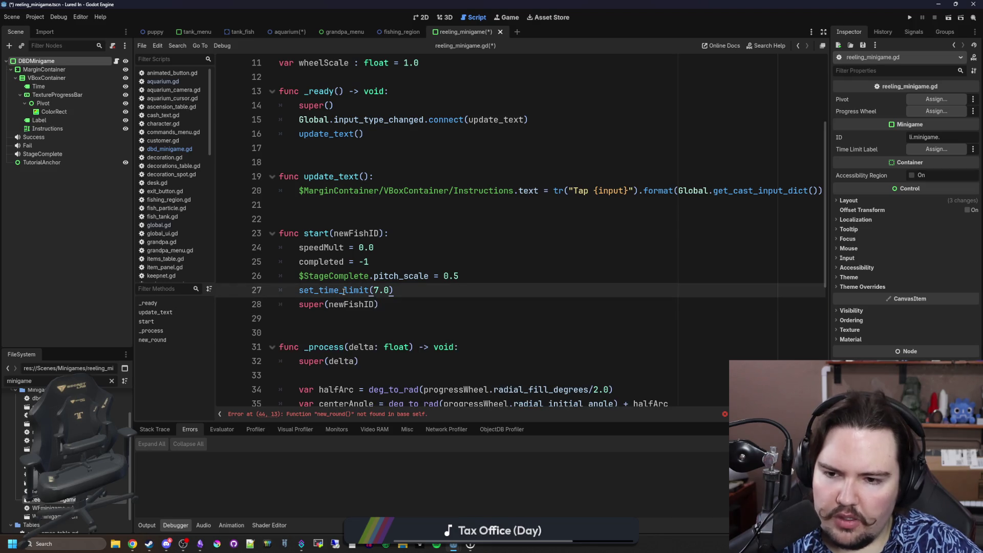
Step: Delete the Input 'cast' if/else block from _process
scroll(345, 292, "down", 1)
scroll(358, 307, "down", 4)
left_click(394, 341)
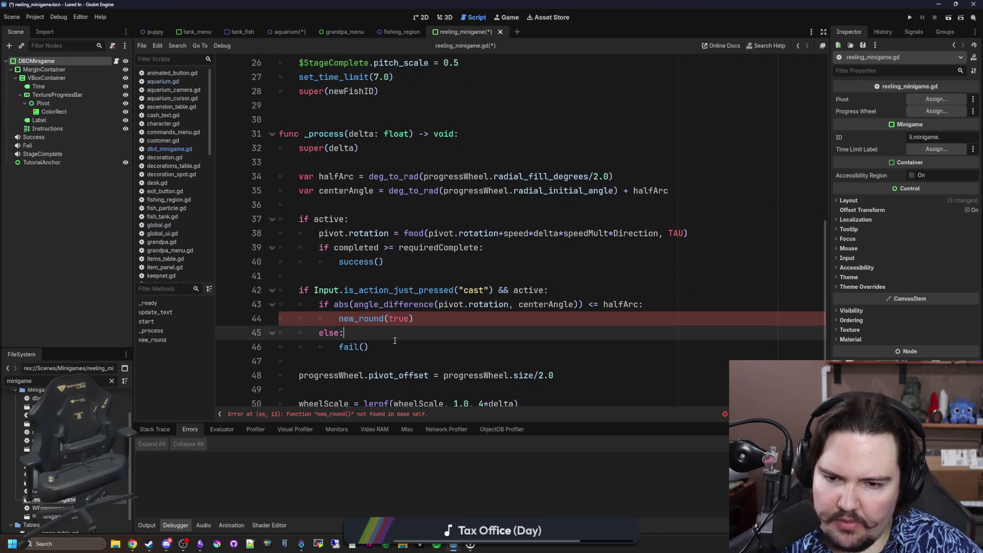
left_click(440, 316)
scroll(403, 306, "down", 1)
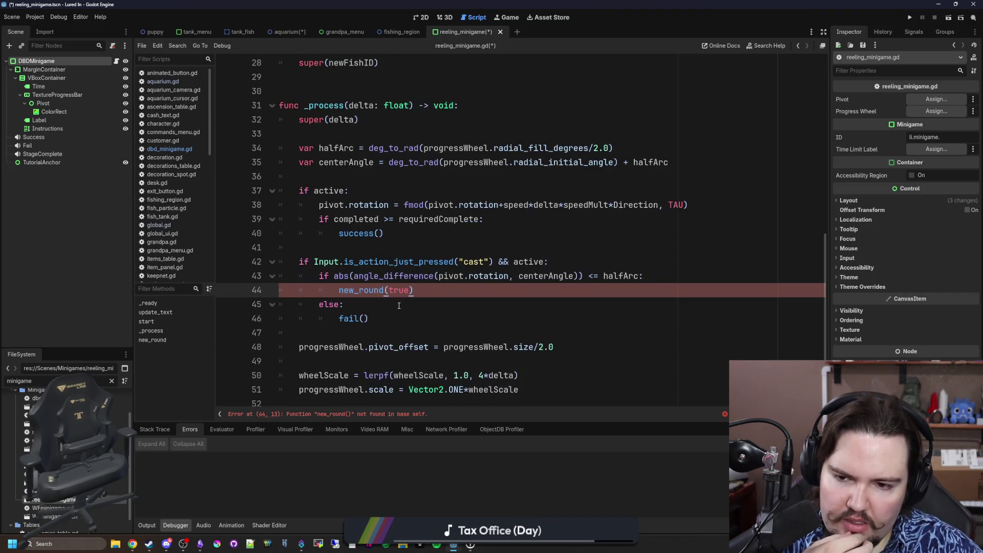
left_click_drag(409, 316, 279, 259)
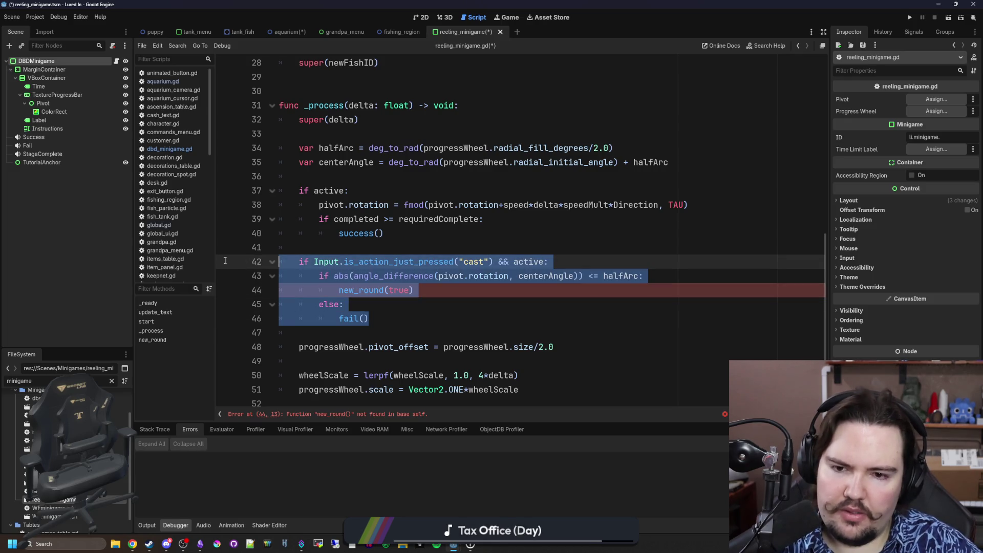
key("BackSpace")
key("BackSpace")
key("BackSpace")
key("BackSpace")
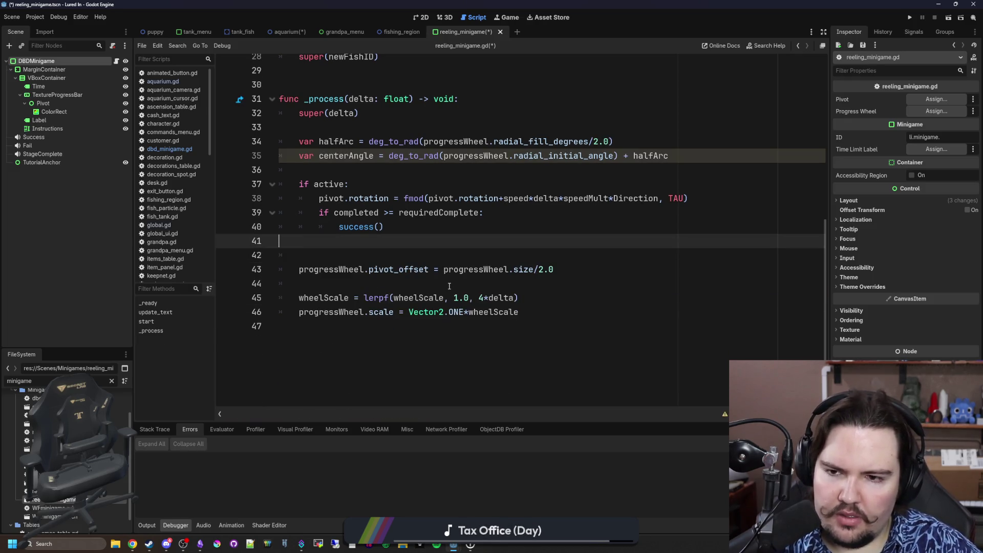
Step: Delete the halfArc and centerAngle lines and the pivot.rotation line
scroll(346, 238, "up", 4)
scroll(595, 233, "down", 2)
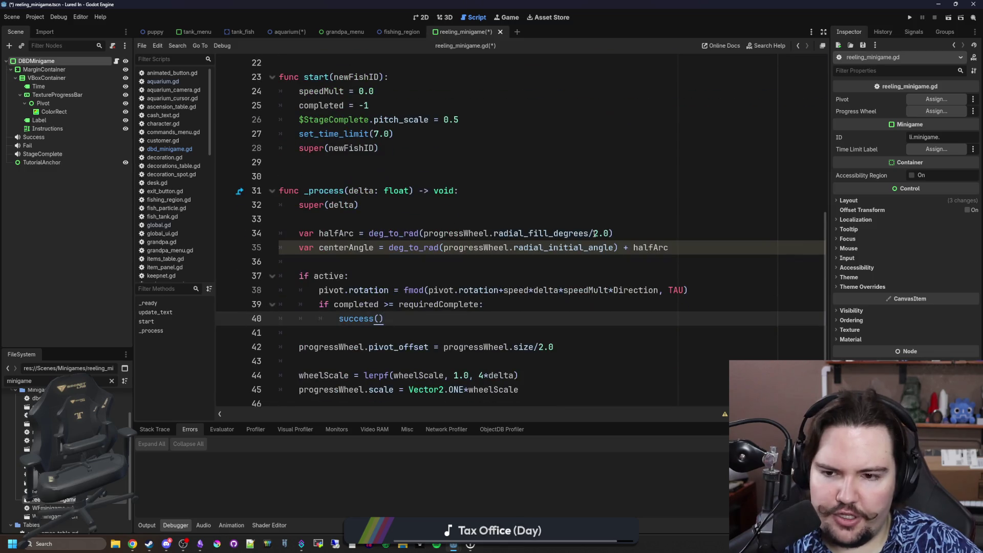
left_click_drag(329, 259, 246, 234)
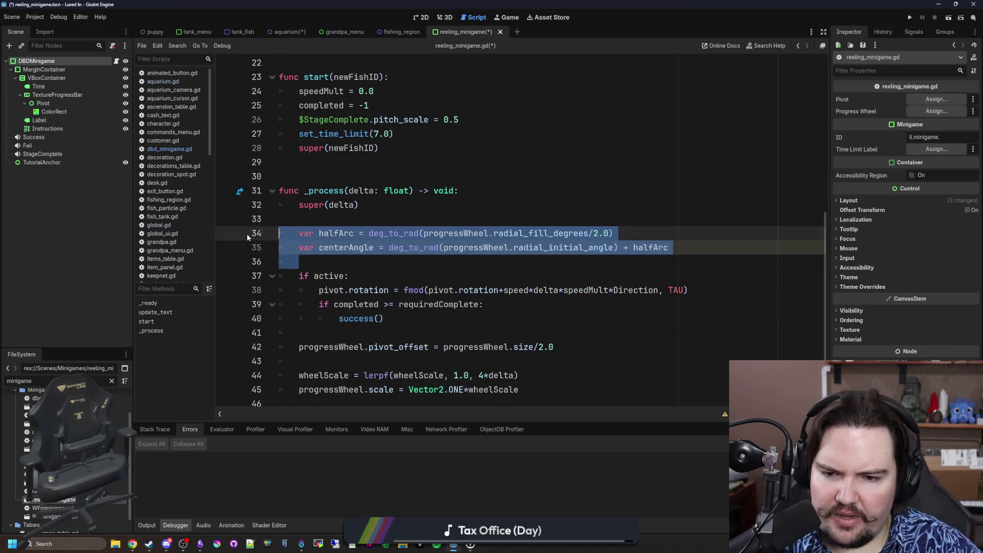
key("BackSpace")
key("BackSpace")
left_click_drag(717, 234, 353, 241)
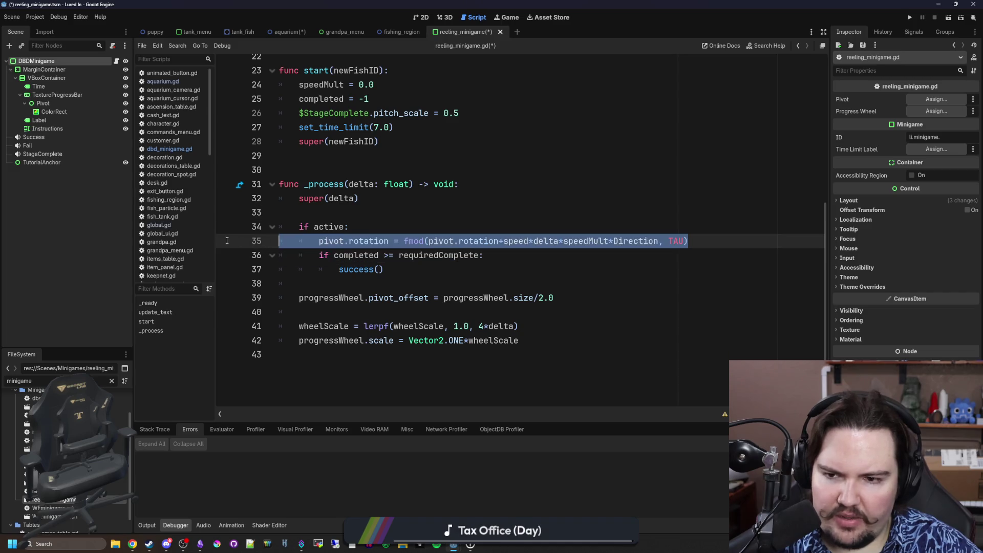
key("BackSpace")
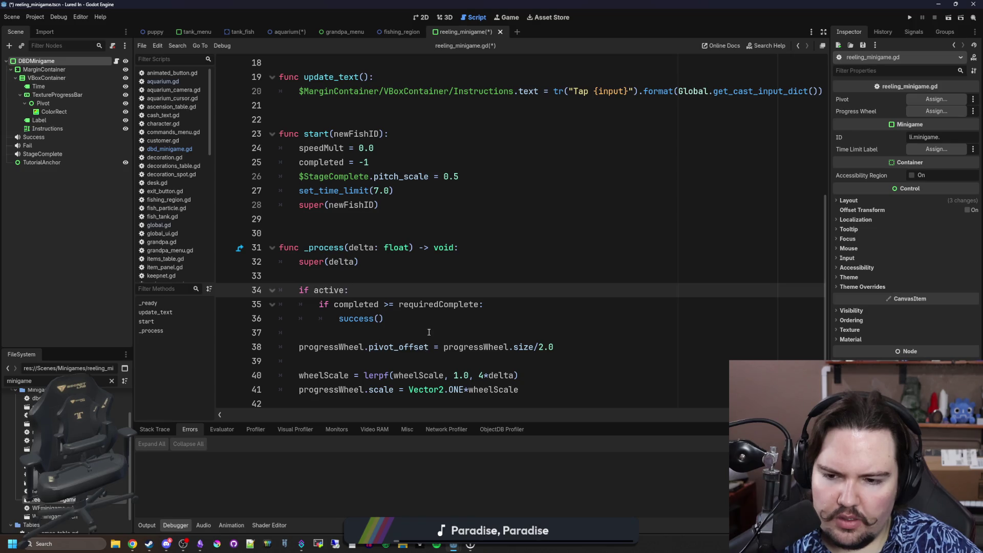
Step: Change the success check to 'progress >= 1.0' and cut the pivot_offset and wheelScale lines
double_click(366, 305)
type("progress")
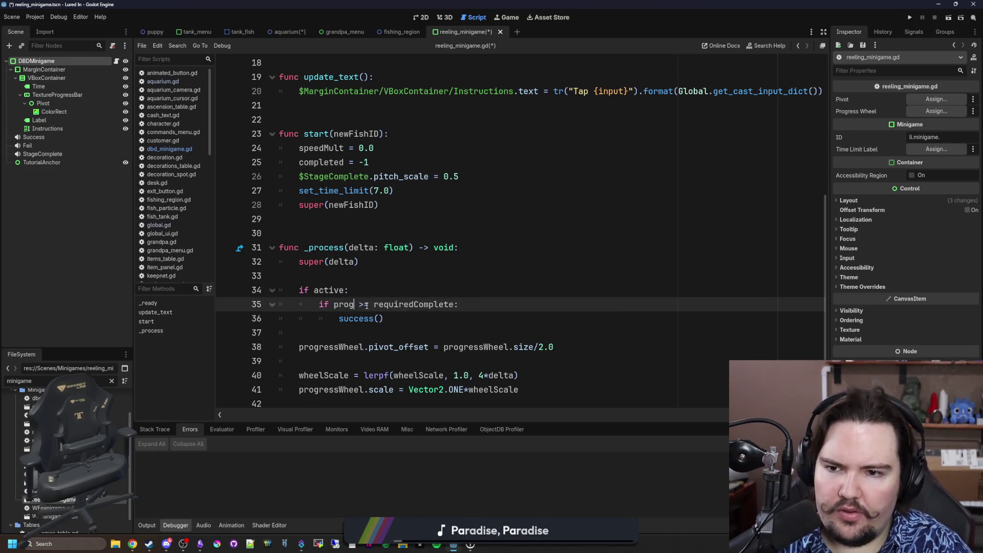
double_click(434, 304)
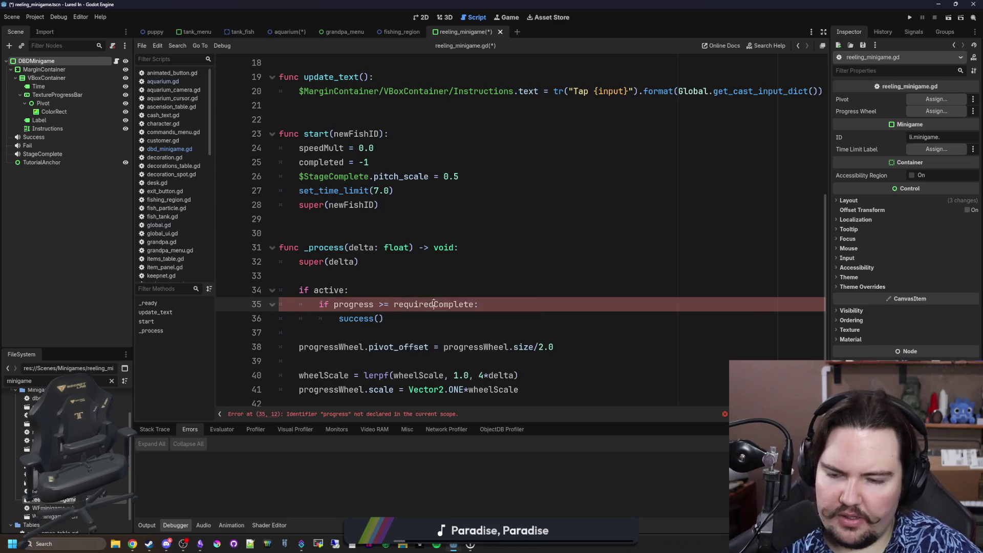
type("1.0")
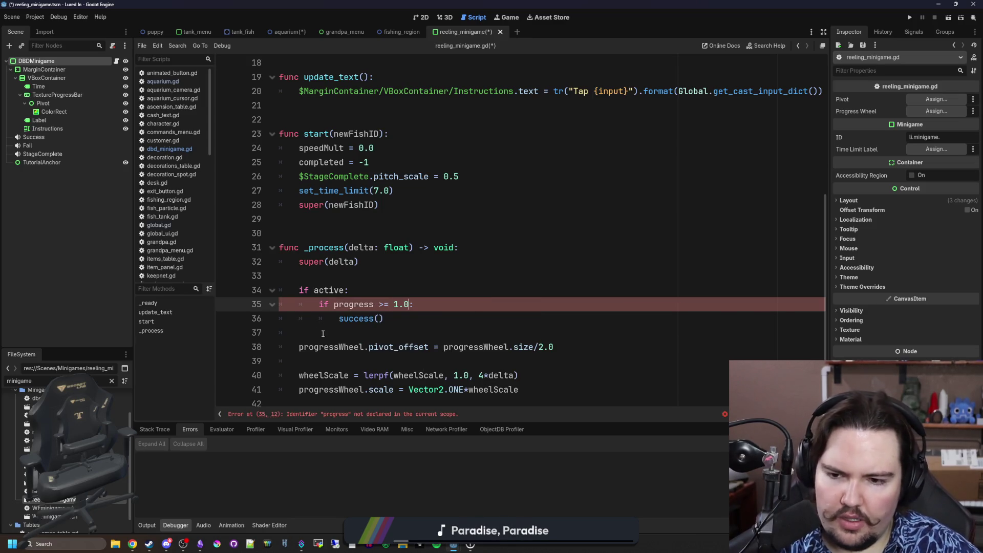
left_click(336, 325)
left_click(362, 336)
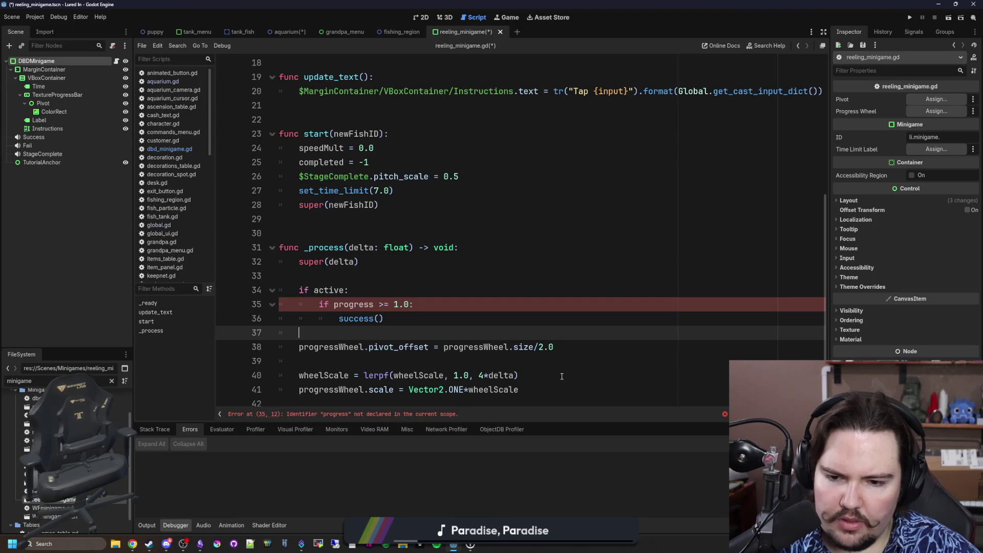
left_click_drag(599, 391, 279, 347)
key("ctrl+x")
Step: Declare 'var progress : float = 1.0' near the top of the script
scroll(384, 285, "up", 5)
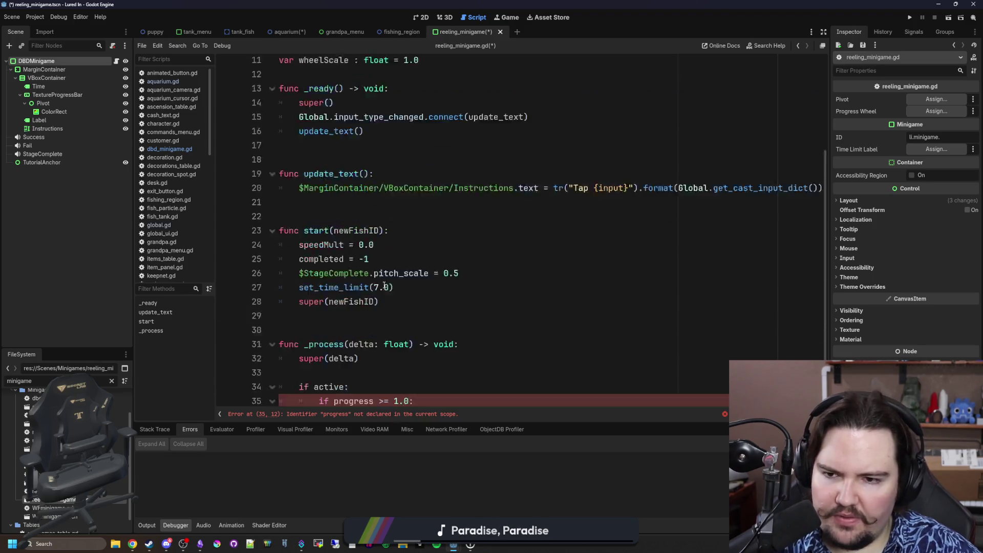
scroll(351, 222, "up", 2)
left_click(363, 77)
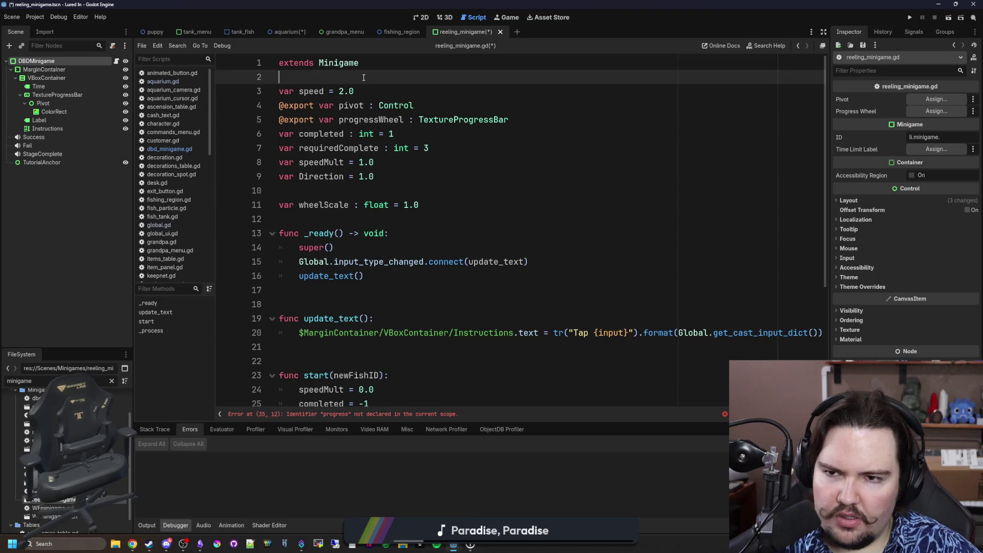
key("Return")
type("var prog")
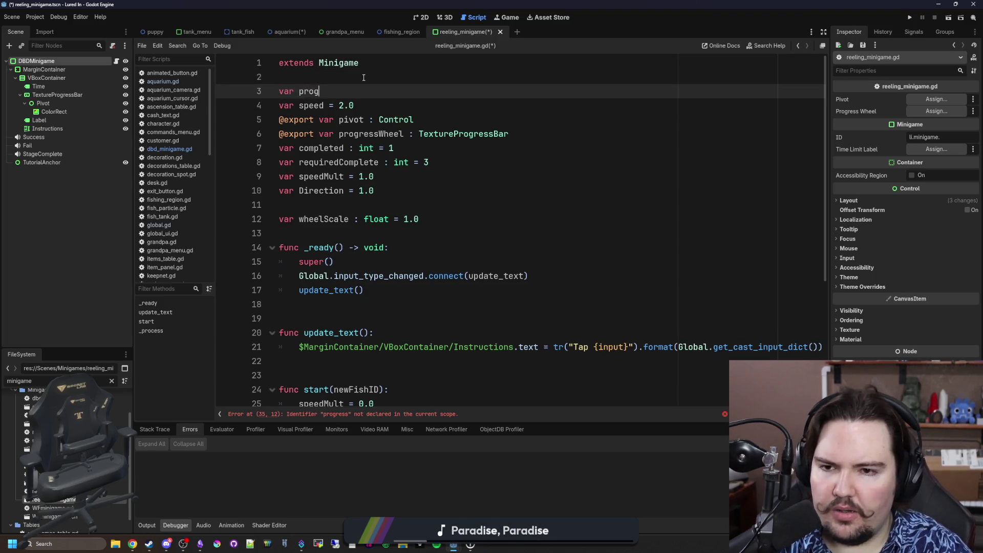
type("ress : float = 1.0")
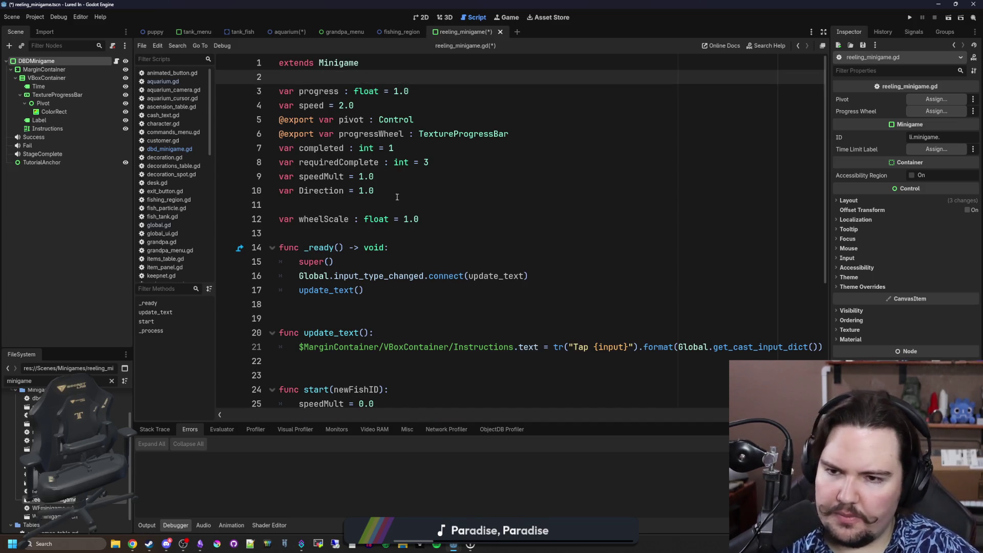
Step: Delete the speedMult, Direction, wheelScale, completed and requiredComplete declarations and their resets in start
left_click(360, 207)
left_click_drag(401, 195, 285, 175)
key("BackSpace")
key("BackSpace")
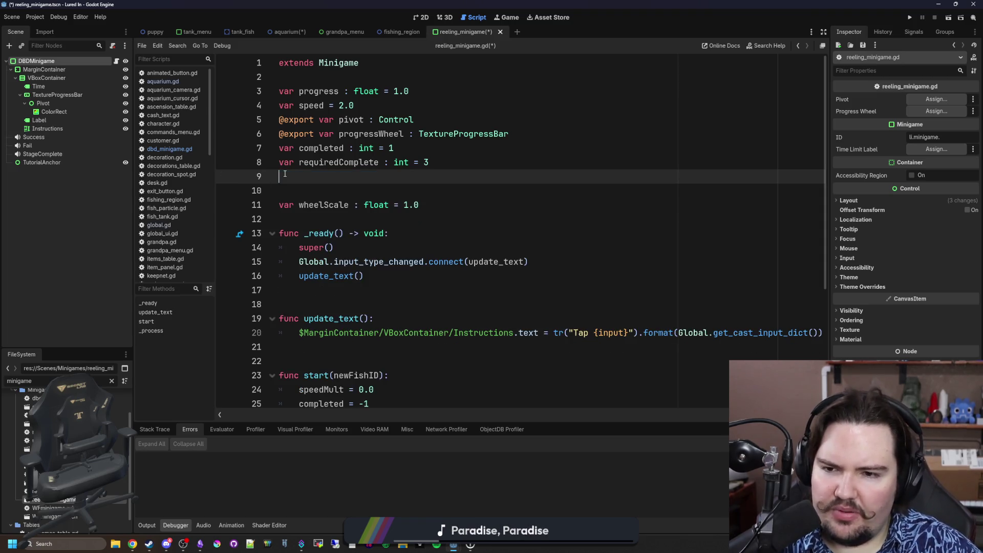
left_click_drag(441, 191, 278, 192)
key("BackSpace")
key("BackSpace")
key("BackSpace")
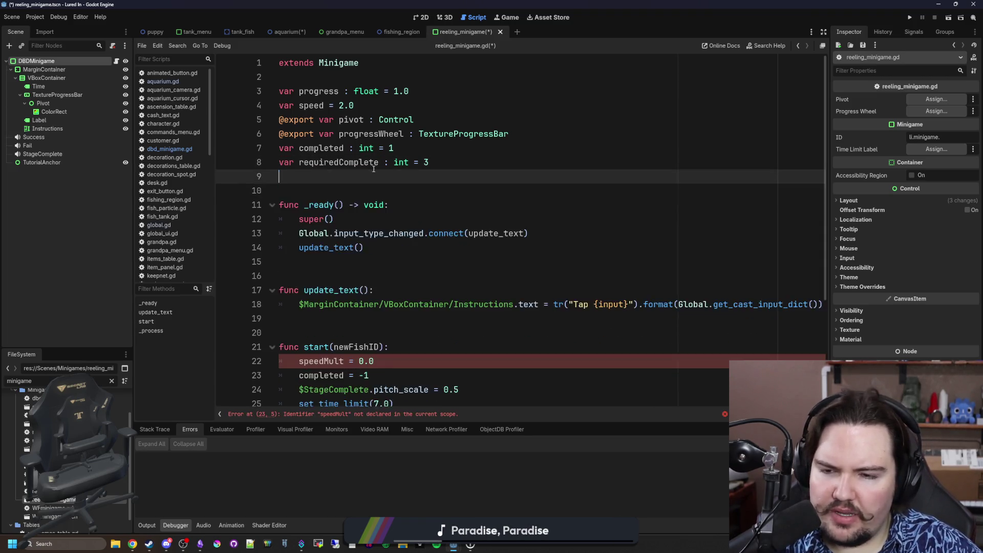
mouse_move(429, 163)
left_mouse_down()
mouse_move(234, 158)
mouse_move(226, 148)
left_mouse_up()
key("BackSpace")
key("BackSpace")
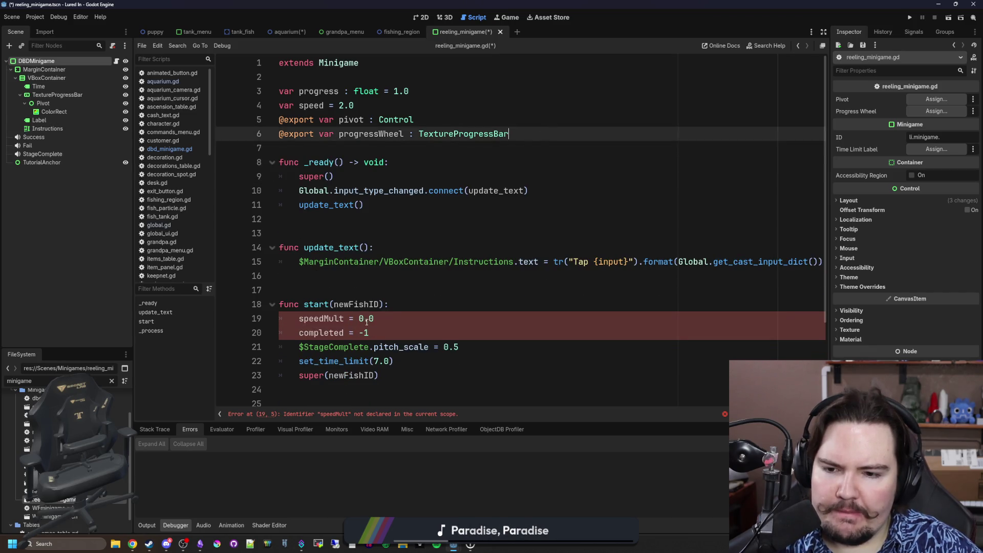
left_click_drag(370, 332, 279, 319)
key("BackSpace")
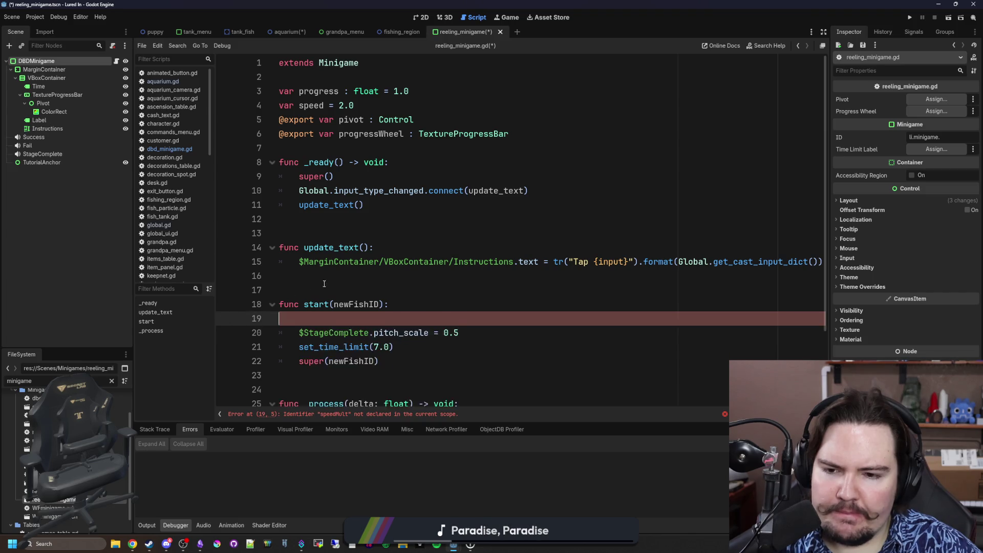
key("BackSpace")
Step: Delete the var speed declaration and the pivot and progressWheel exports, then view the scene in 2D
left_click(322, 281)
left_click_drag(353, 105, 279, 105)
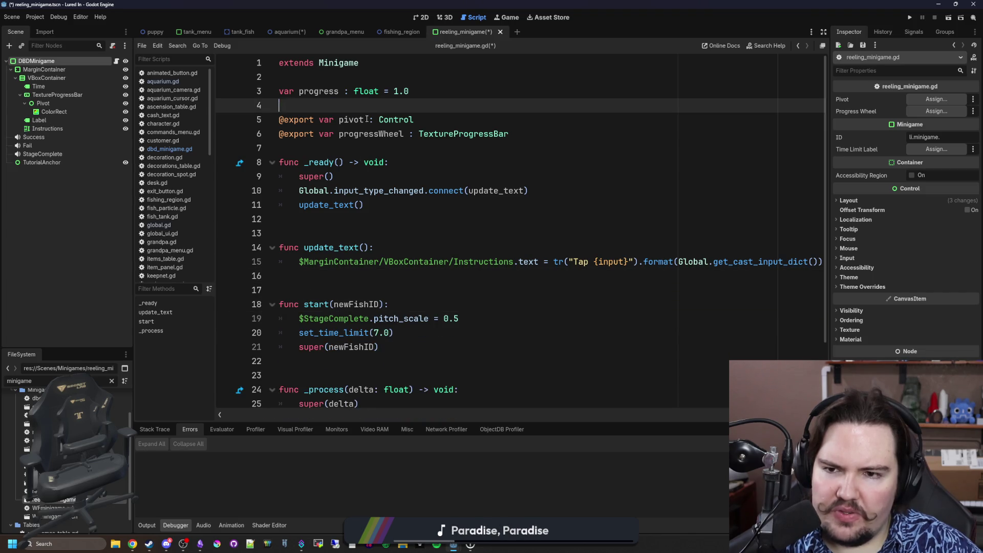
key("BackSpace")
key("BackSpace")
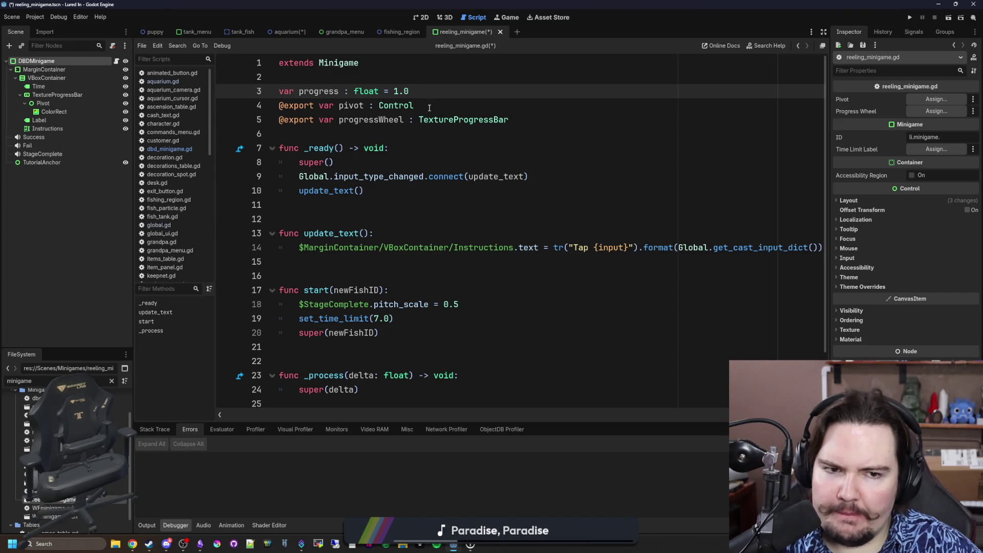
mouse_move(551, 116)
left_mouse_down()
mouse_move(280, 119)
mouse_move(279, 105)
left_mouse_up()
key("BackSpace")
key("BackSpace")
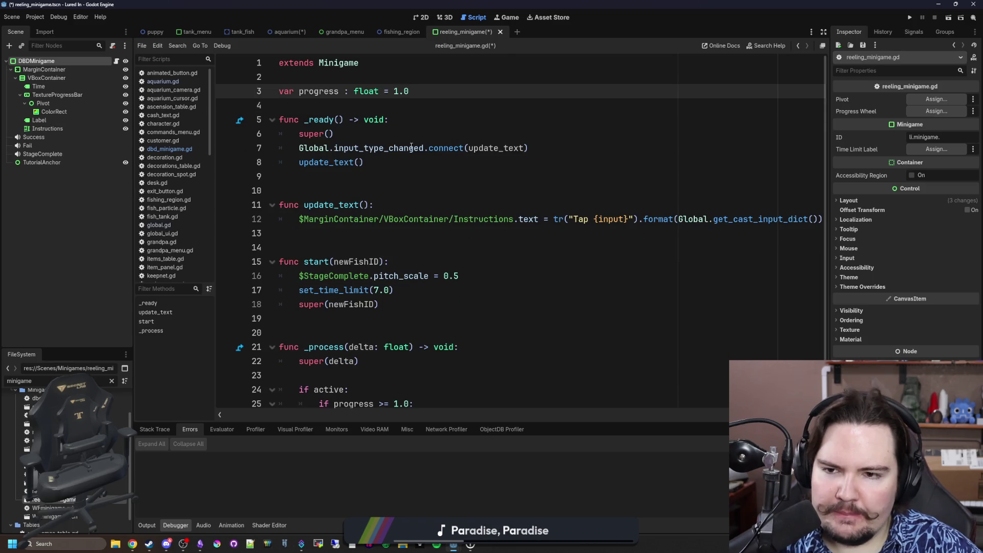
left_click(412, 196)
scroll(412, 196, "down", 1)
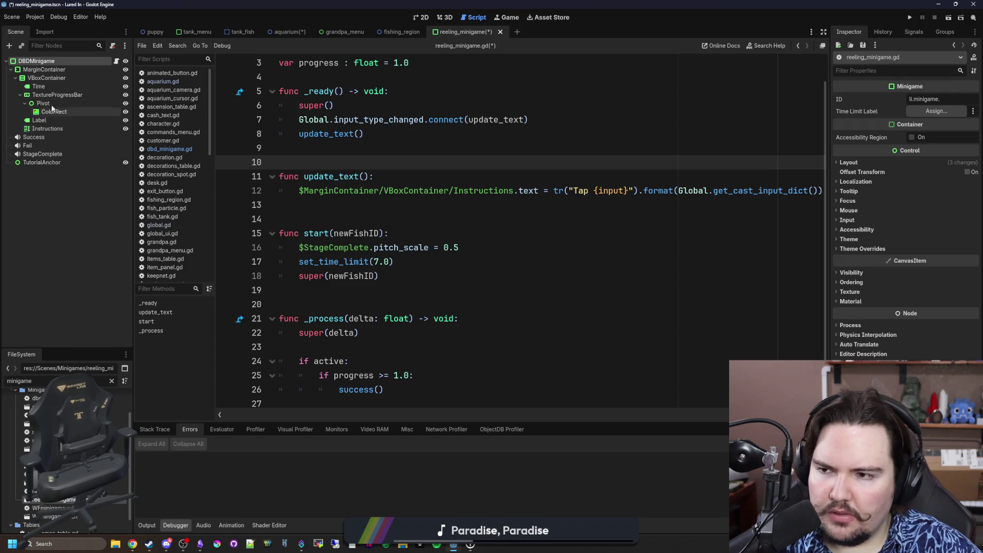
left_click(421, 17)
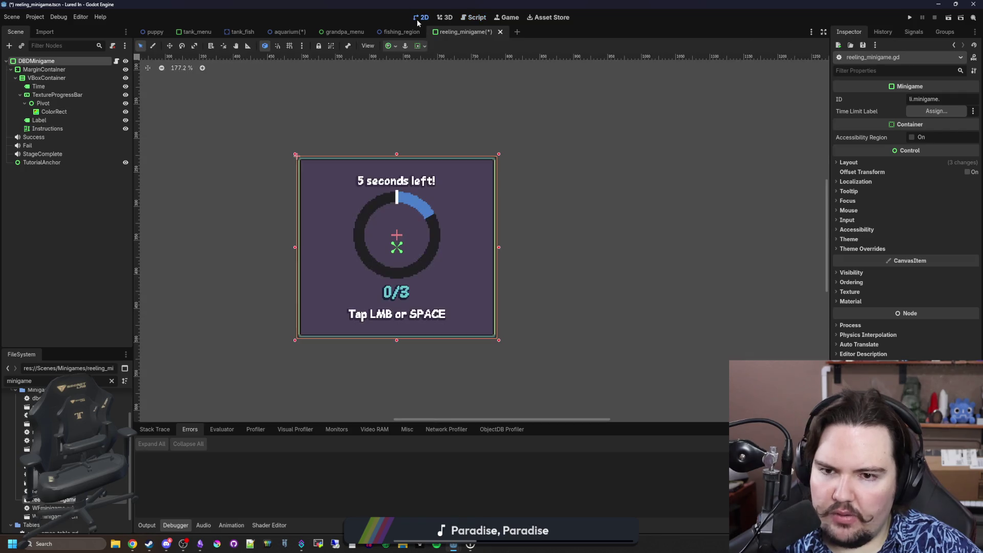
Step: Delete the Pivot and TextureProgressBar nodes from the reeling minigame scene
left_click(58, 105)
key("Delete")
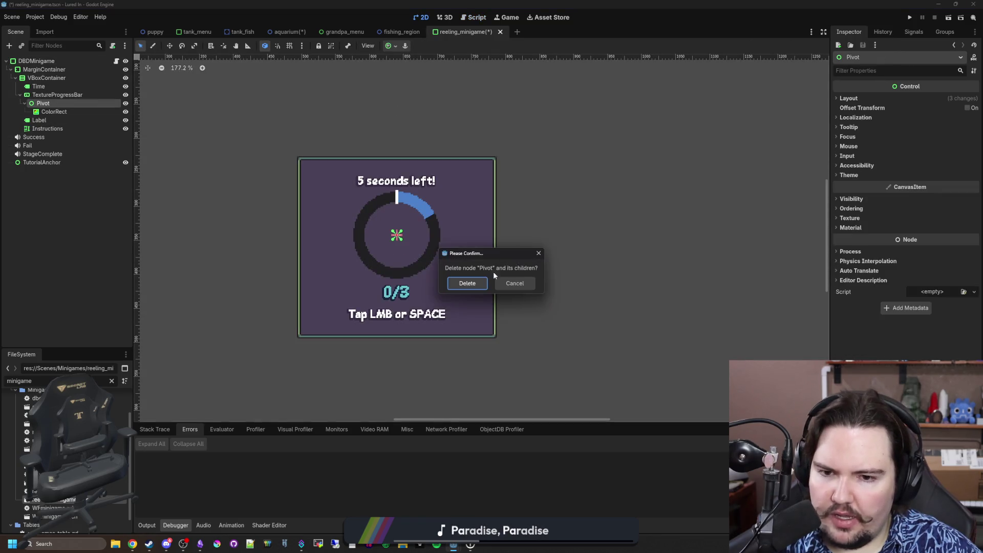
left_click(467, 283)
left_click(56, 103)
left_click(56, 94)
key("Delete")
left_click(469, 282)
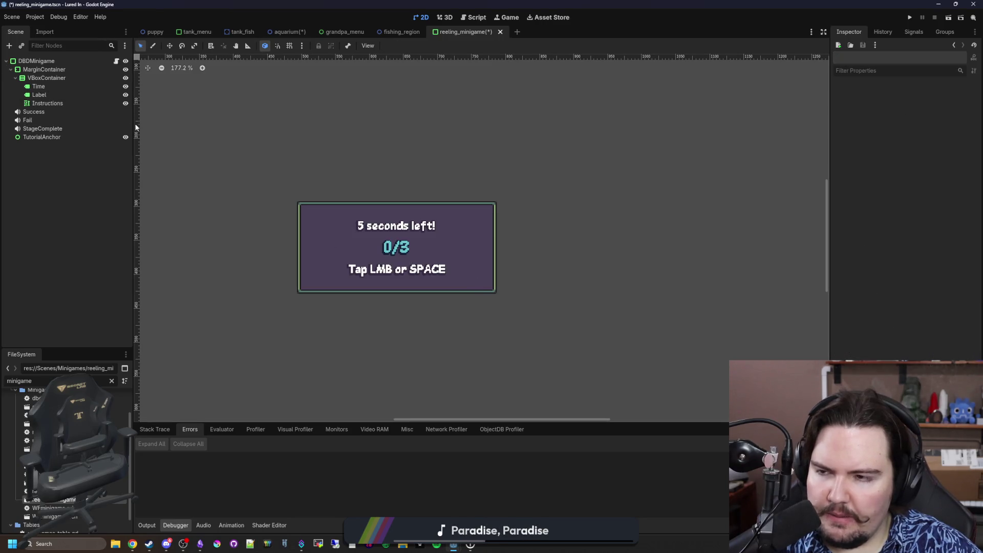
Step: Save the reeling minigame scene and check its 2D view, script and the aquarium tab
left_click(117, 61)
left_click(382, 203)
key("ctrl+s")
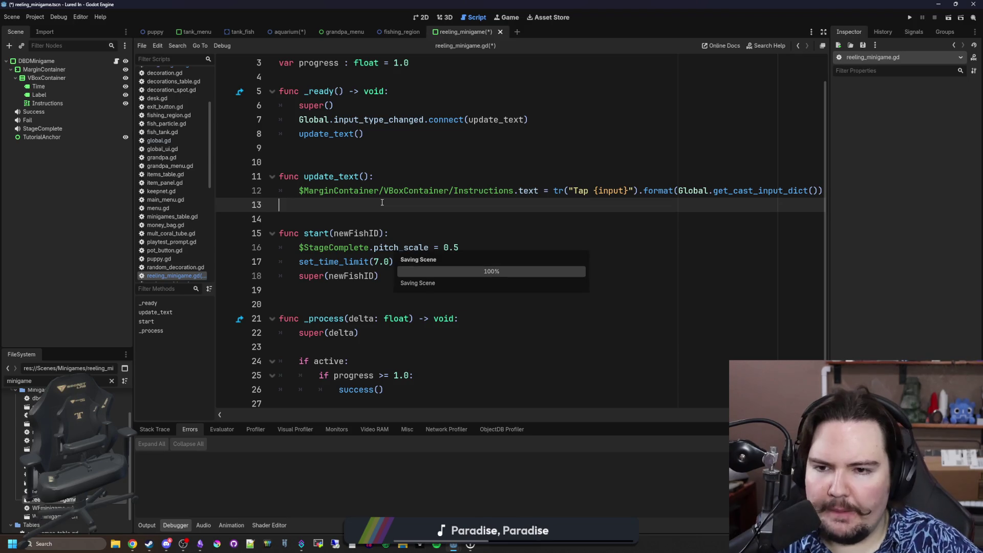
left_click(421, 17)
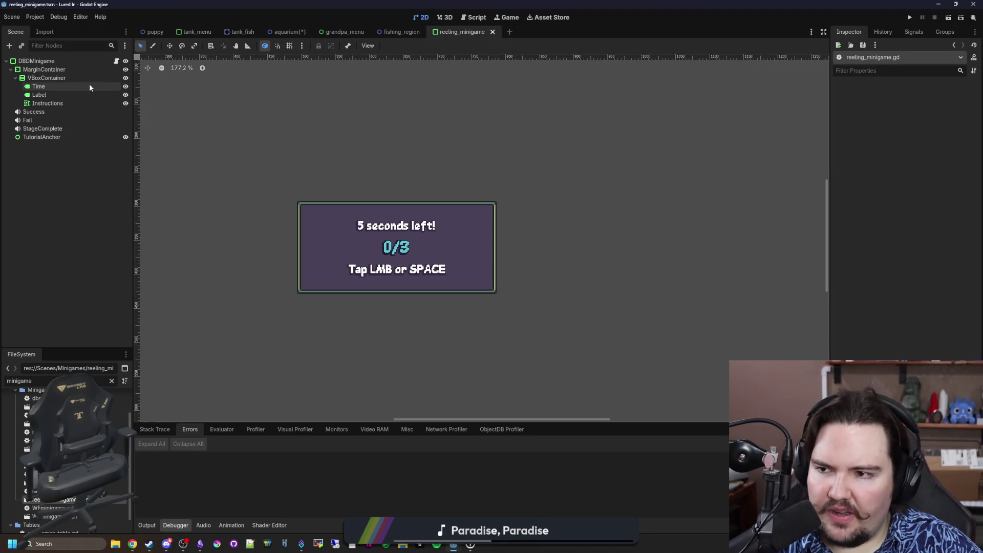
left_click(115, 62)
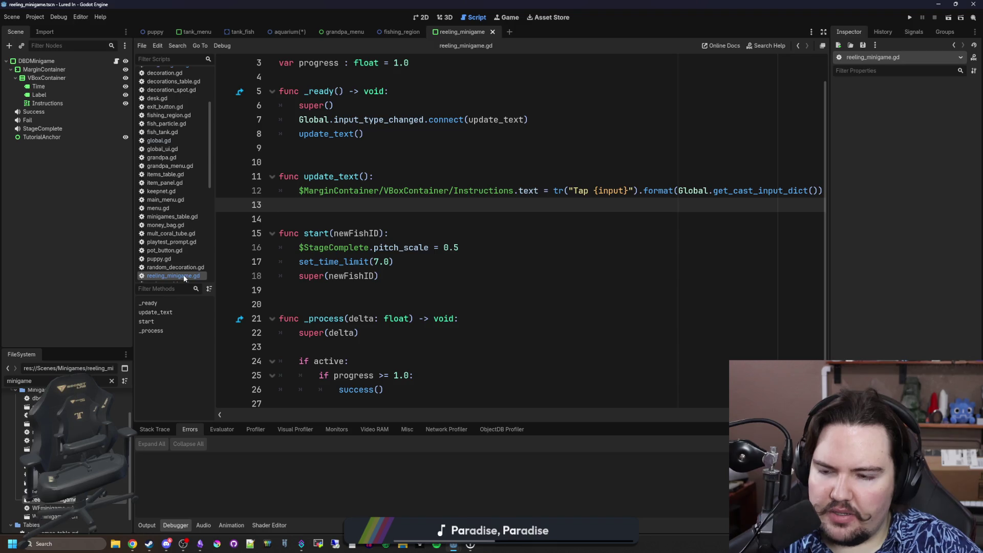
left_click(271, 32)
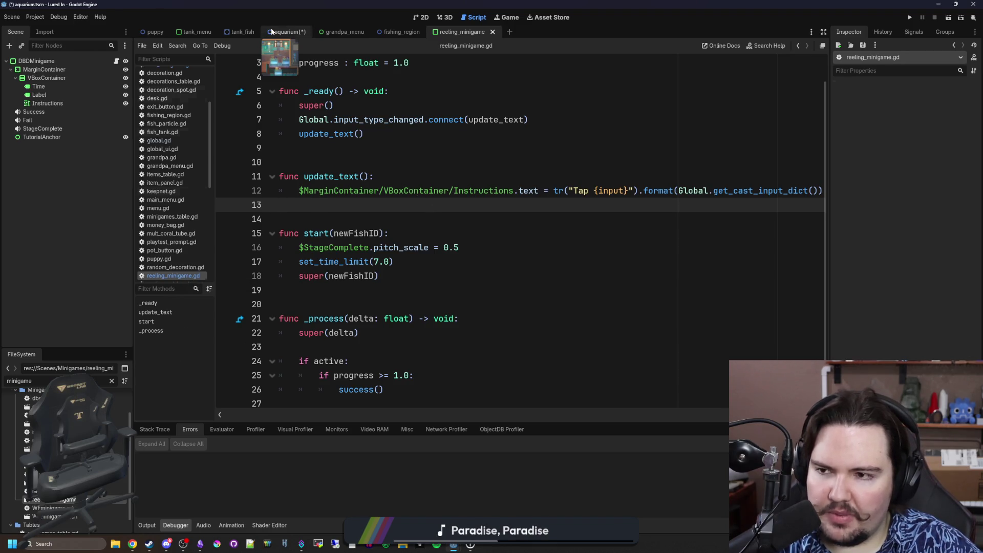
left_click(459, 31)
left_click(313, 148)
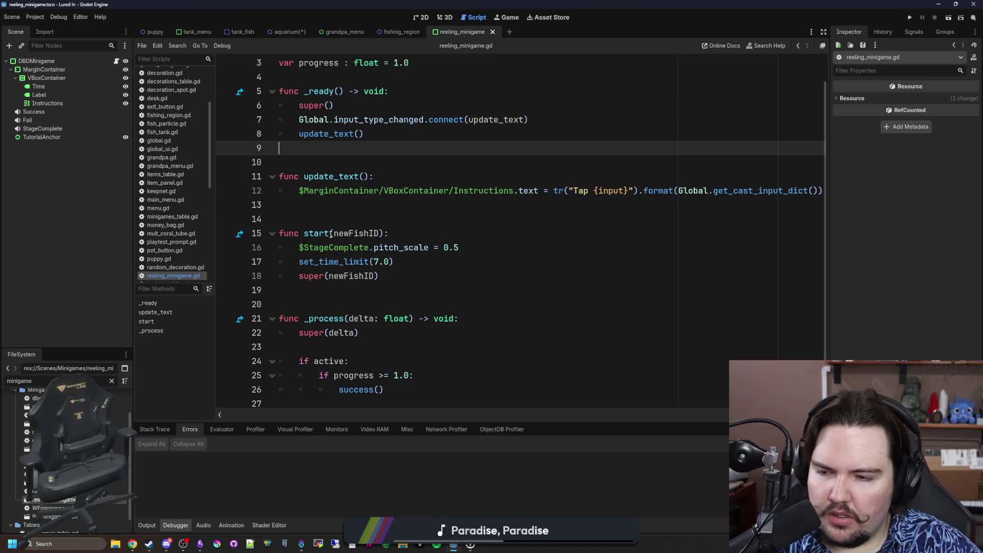
Step: Change the FileSystem filter to 'minigames' and move down to minigames_table.gd
left_click(98, 381)
key("BackSpace")
key("BackSpace")
key("BackSpace")
type("ames")
key("Down")
key("Down")
key("Down")
Step: Duplicate the li.minigame.wf entry block in minigames_table.gd
key("Return")
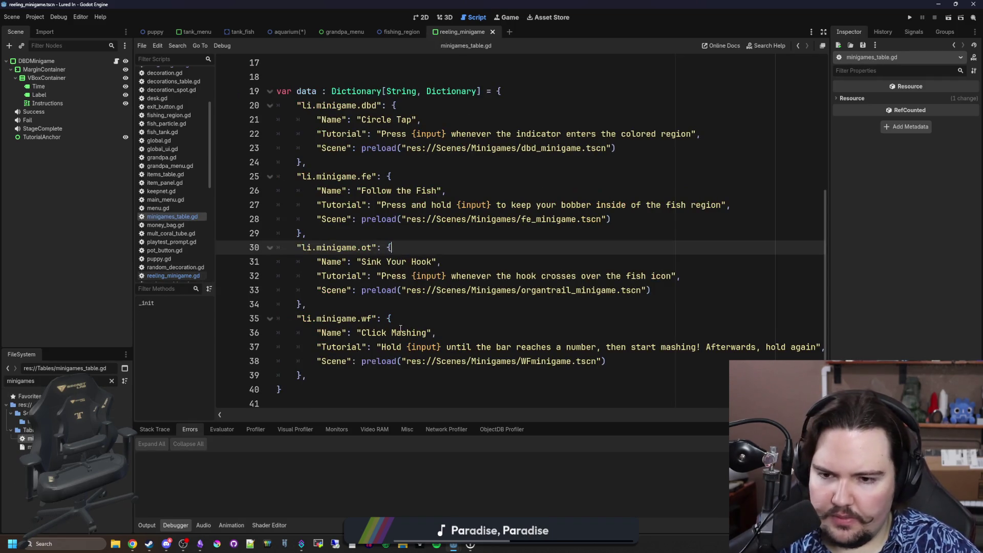
left_click_drag(330, 379, 243, 323)
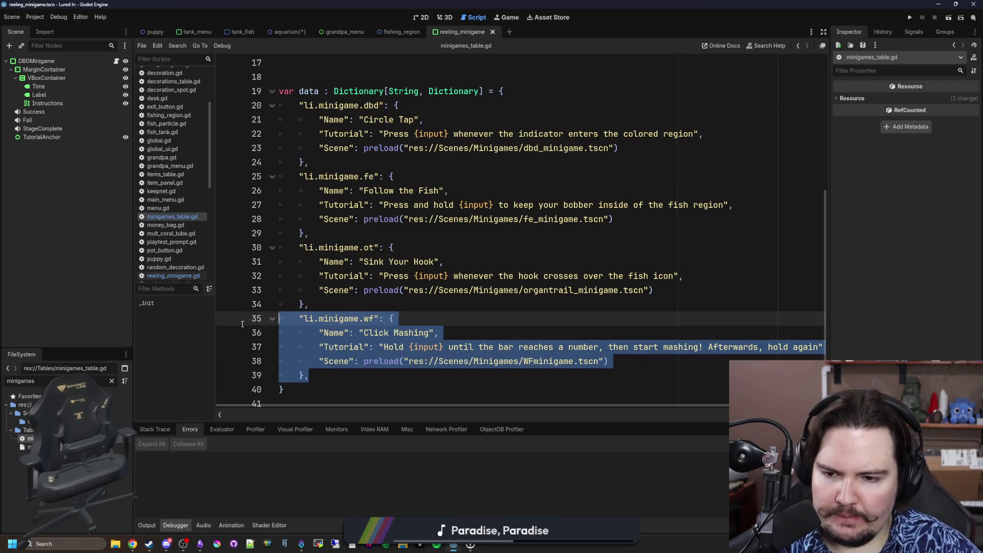
key("ctrl+c")
left_click(333, 379)
key("Return")
key("ctrl+v")
Step: Rename the copied key to li.minigame.reeling and change its name from Click Mashing to 'Reeling'
left_click_drag(304, 336, 319, 337)
left_click(368, 328)
left_click(376, 336)
scroll(384, 328, "down", 1)
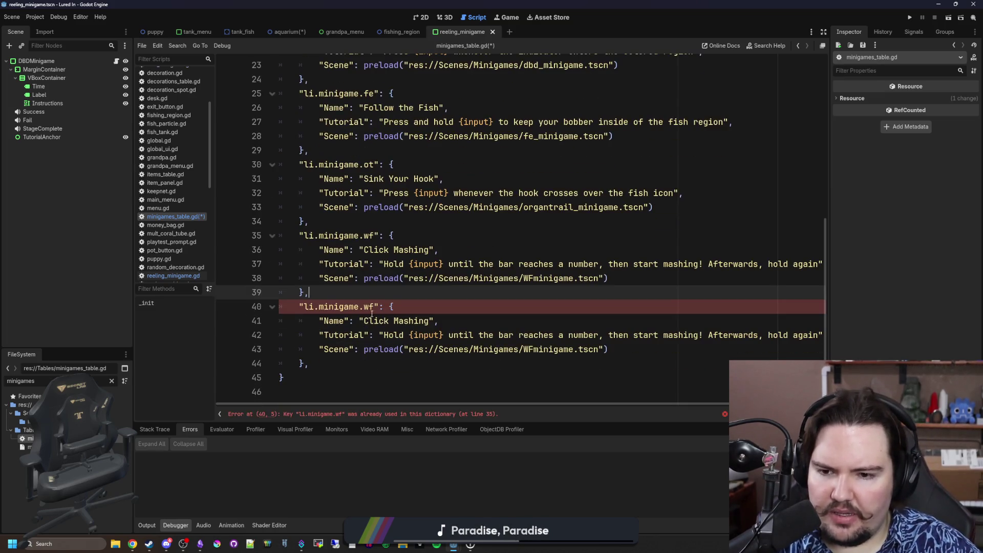
key("BackSpace")
key("BackSpace")
type("reeling")
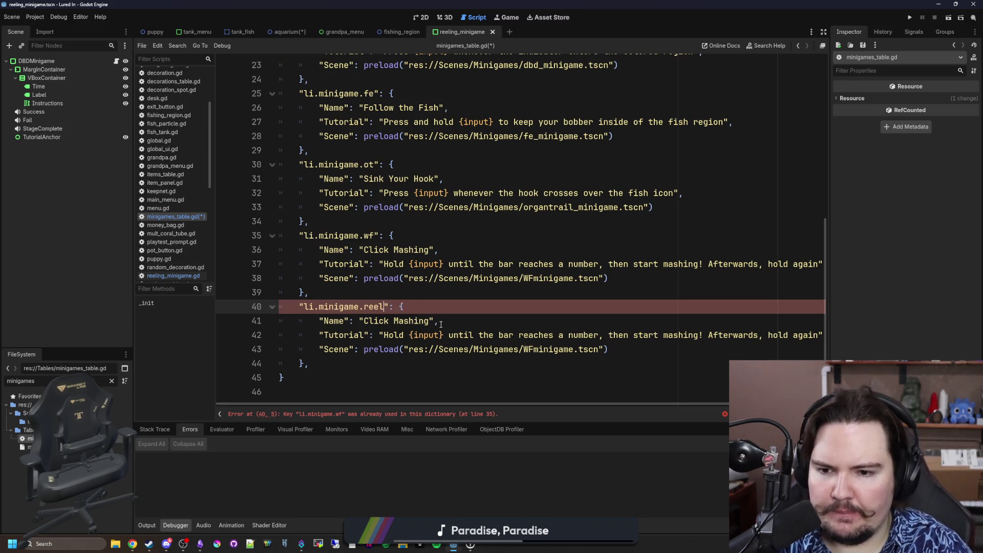
double_click(420, 333)
key("BackSpace")
key("BackSpace")
key("BackSpace")
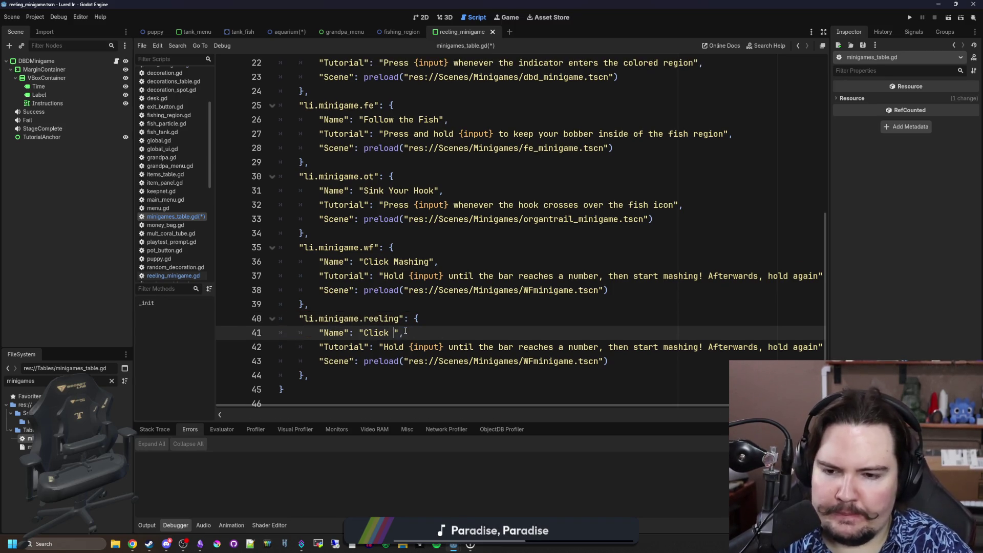
type("Reeling")
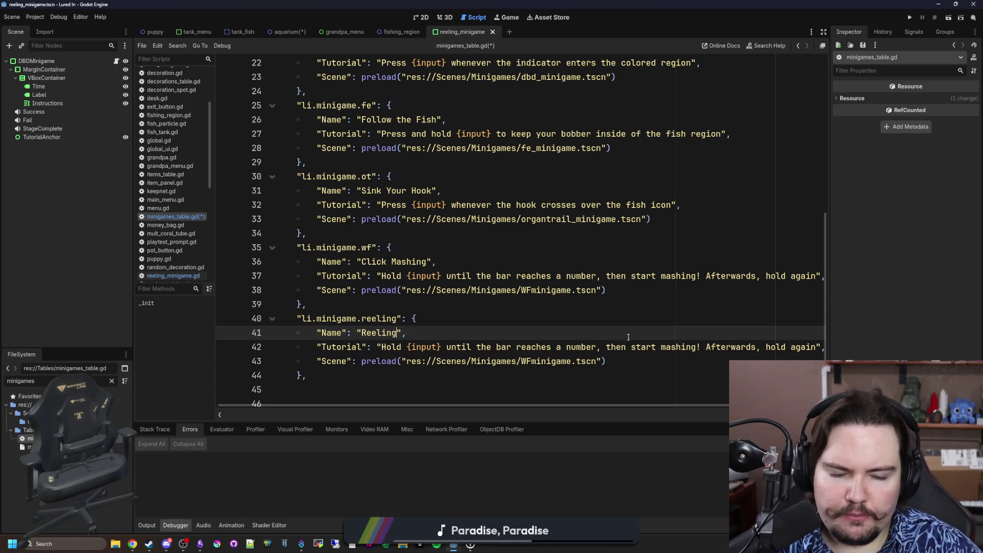
Step: Widen the code editor and select 'Hold' in the copied tutorial text
left_click_drag(829, 314, 897, 314)
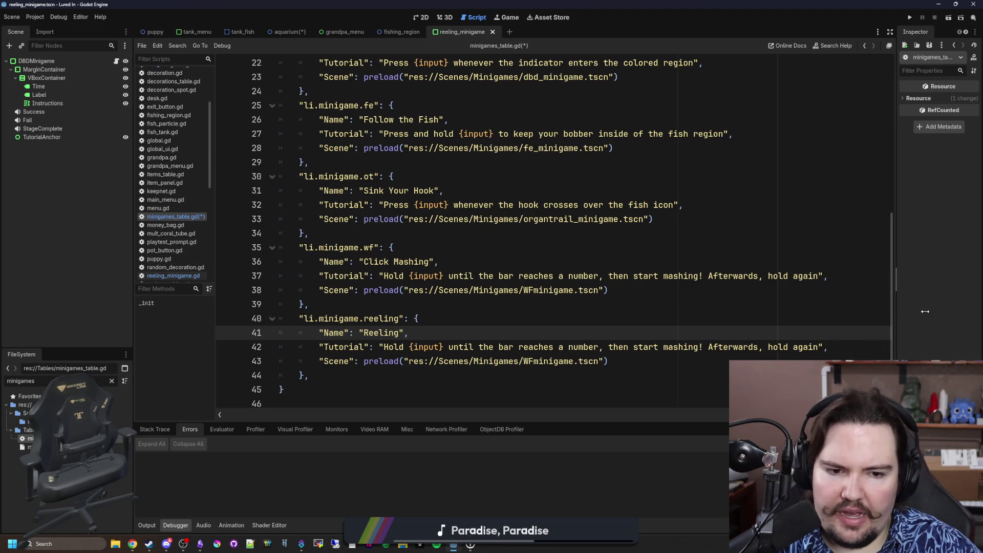
left_click(810, 348)
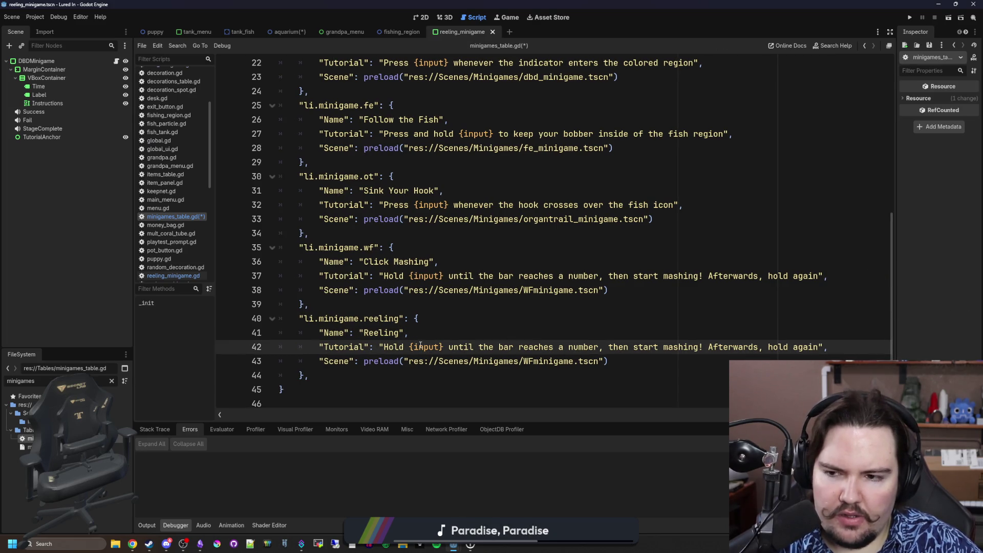
double_click(393, 347)
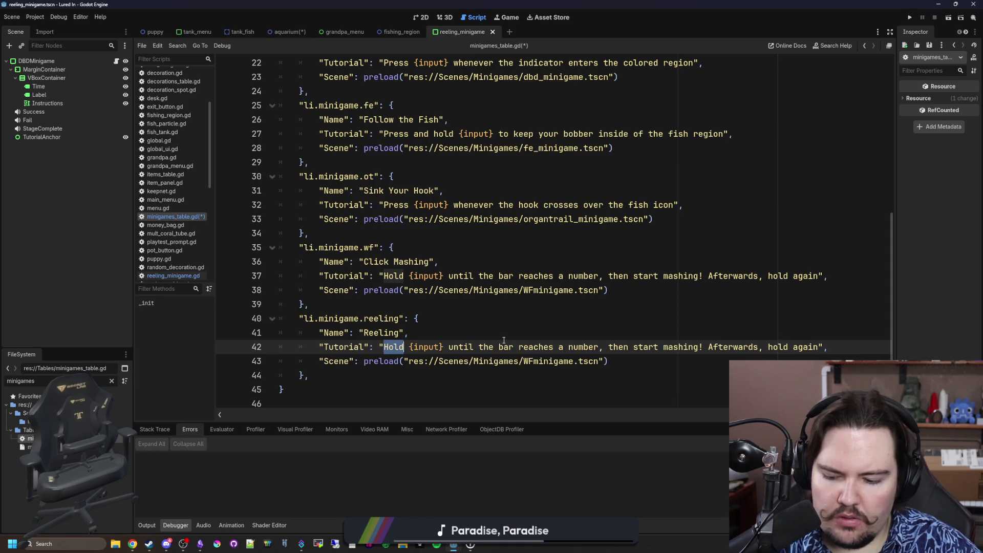
left_click(430, 333)
double_click(393, 347)
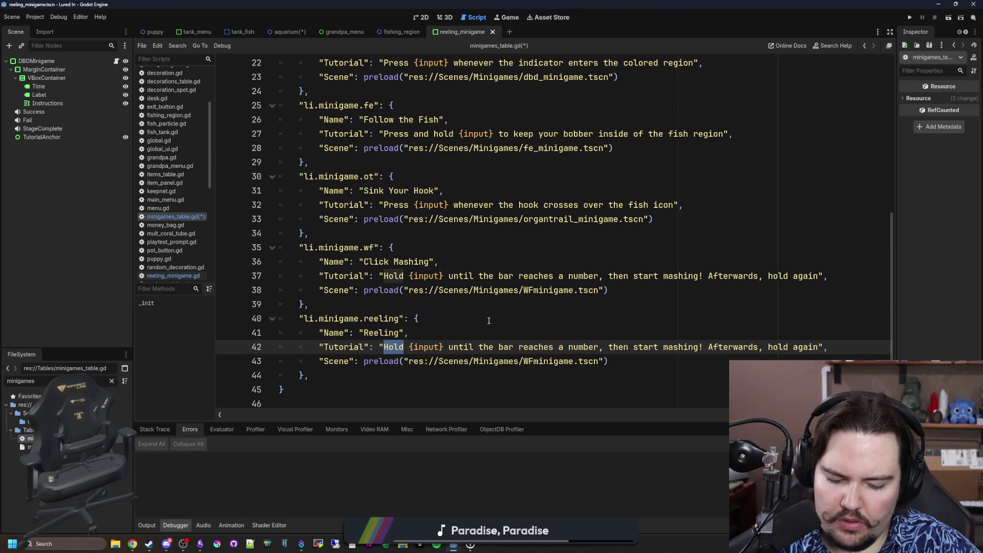
Step: Replace the mashing tutorial text with 'Rotate the reel with … to'
type("Rotate")
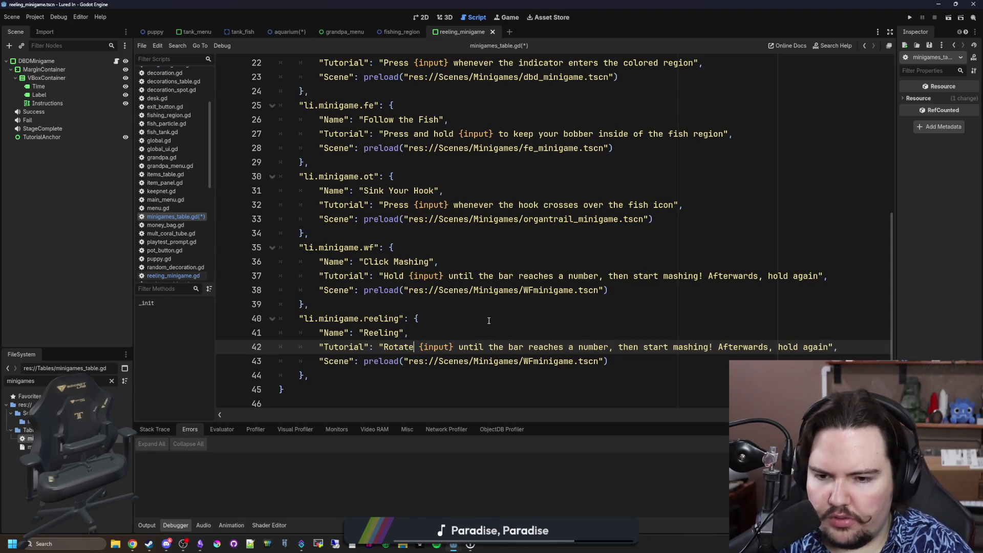
type(" the reel with")
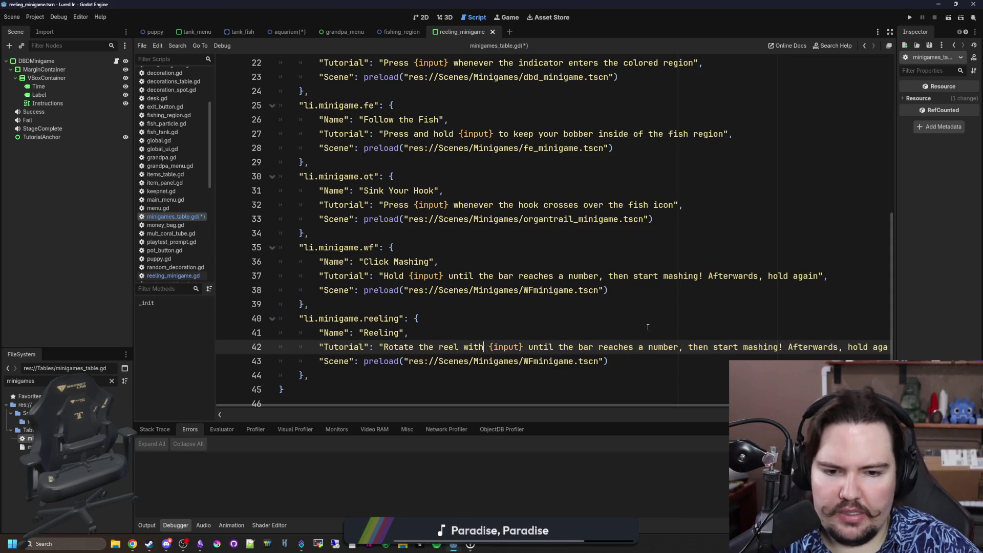
left_click_drag(869, 349, 529, 348)
key("BackSpace")
double_click(554, 348)
key("BackSpace")
key("BackSpace")
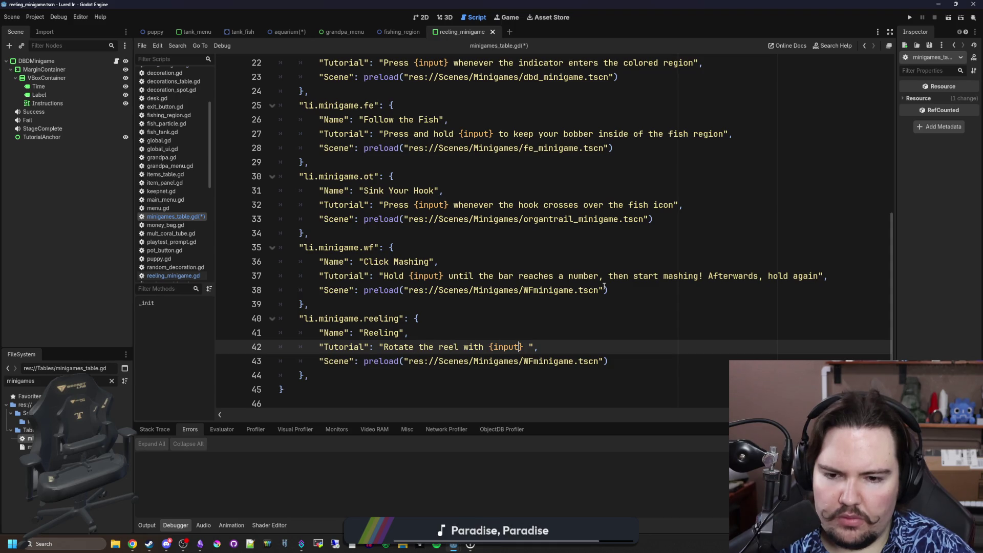
type("to")
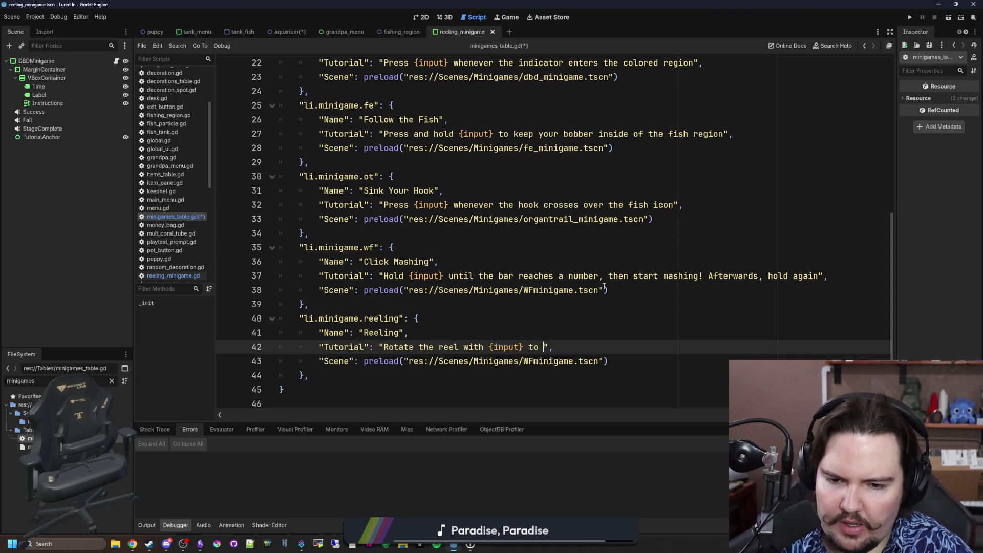
Step: Change the entry's scene preload path from WFminigame.tscn to reeling_minigame.tscn
key("Down")
key("Left")
key("Left")
key("BackSpace")
key("BackSpace")
type("reeling_")
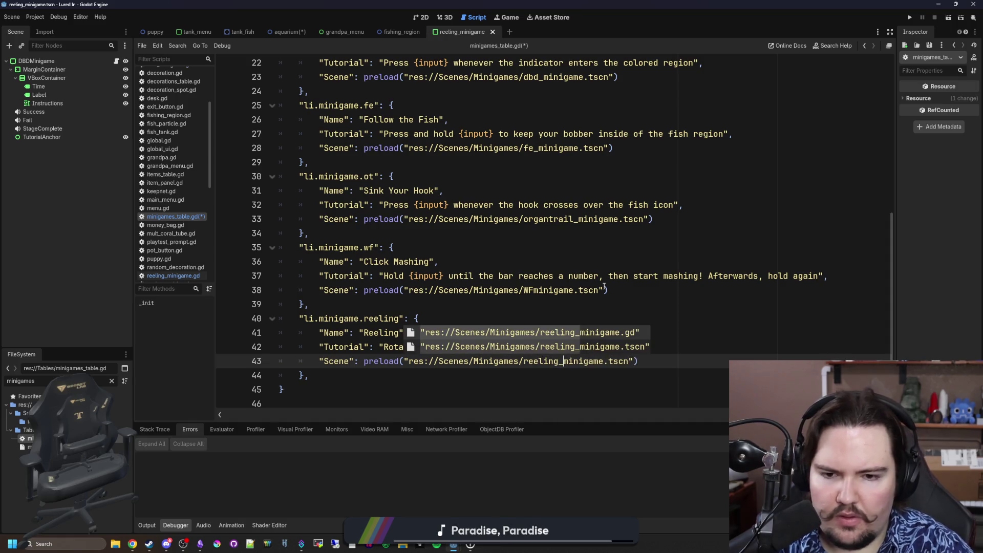
left_click(593, 311)
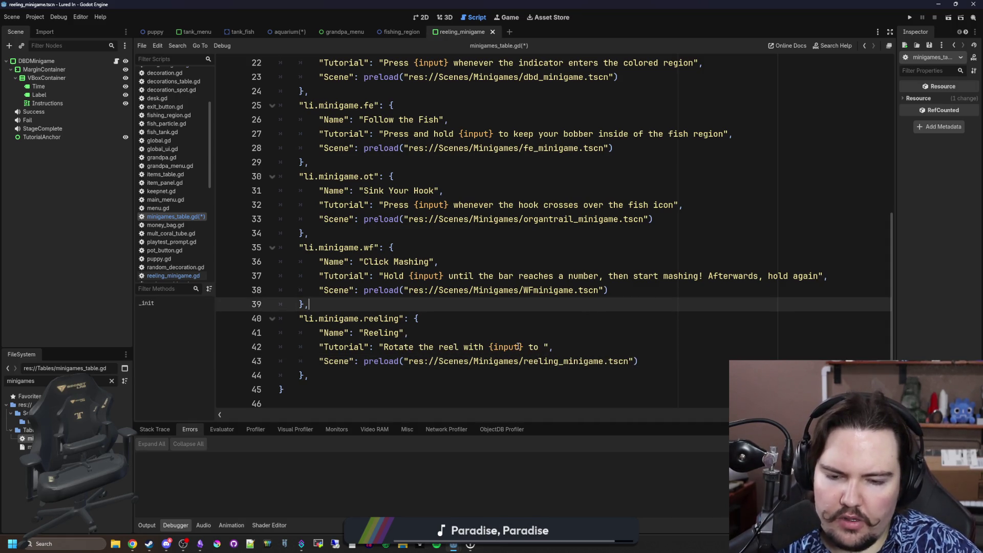
Step: Complete the tutorial as 'Rotate the reel around with {input} to catch your fish!'
left_click(542, 348)
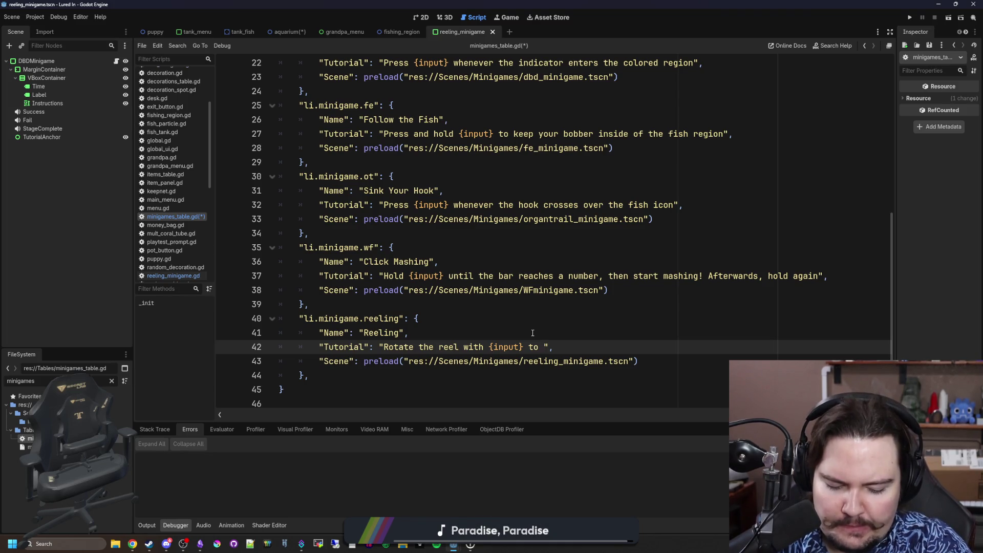
type("catch your fish!")
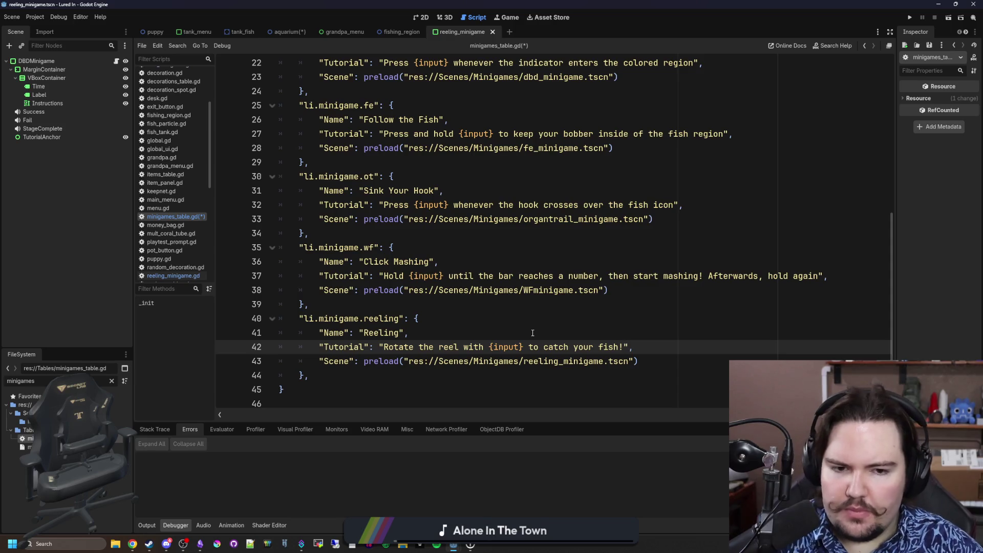
left_click(533, 333)
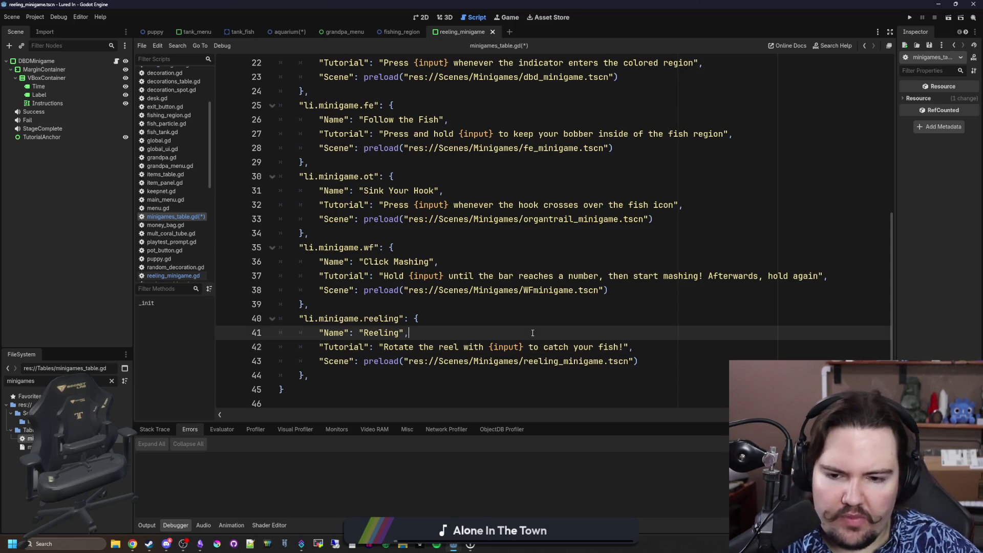
left_click(433, 348)
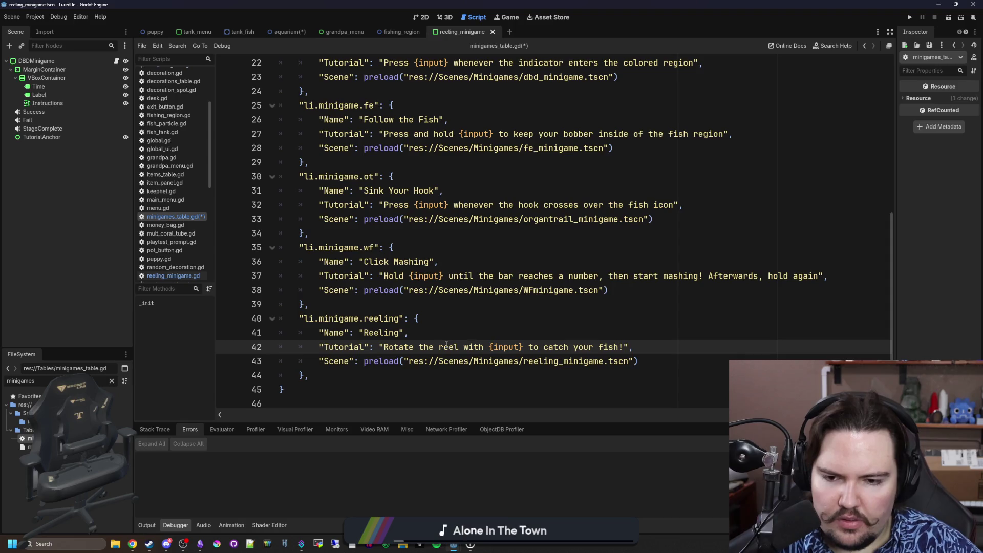
left_click(485, 317)
left_click(562, 326)
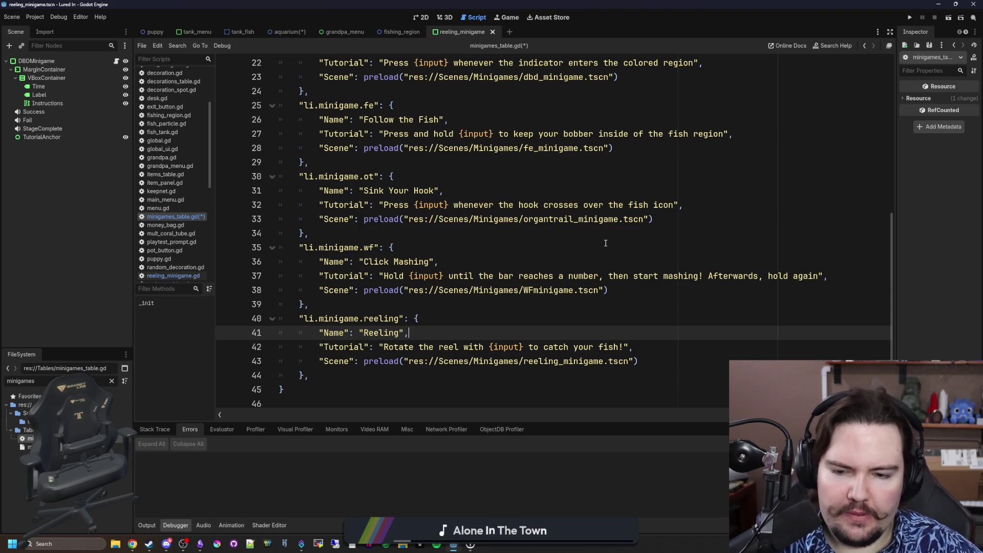
left_click(458, 348)
type("around")
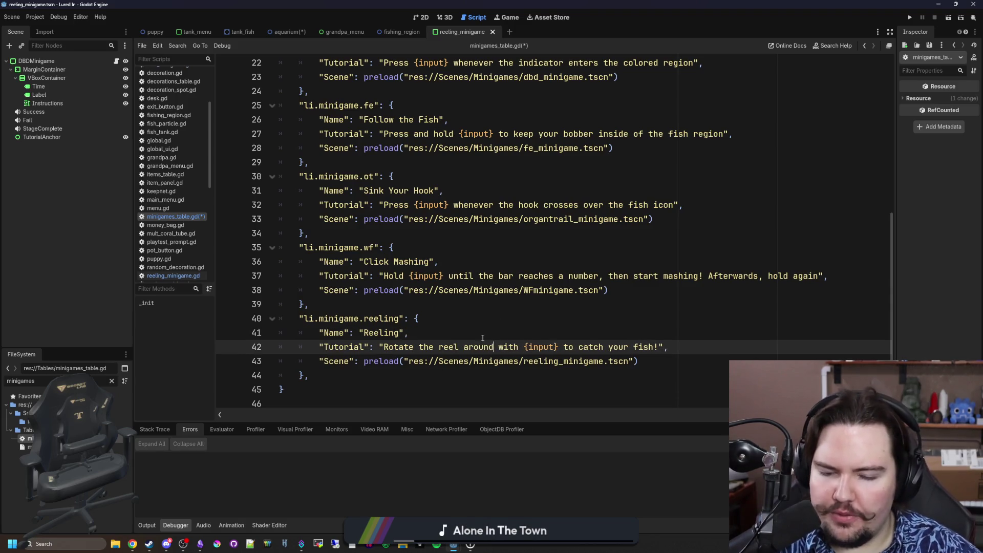
left_click(483, 338)
Step: Save minigames_table.gd
left_click(392, 305)
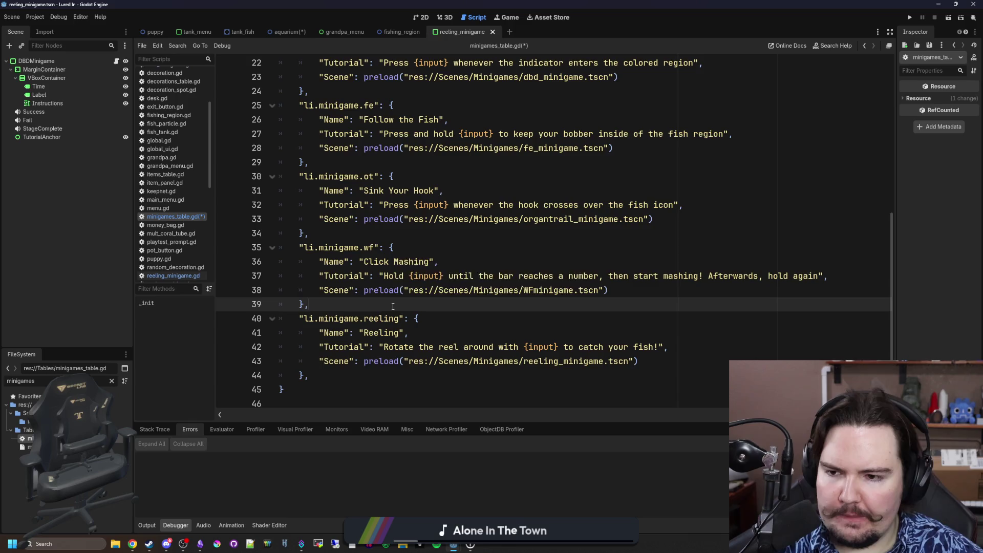
key("ctrl+s")
left_click(111, 381)
Step: Open the fishing_region scene and drag reeling_minigame.tscn into its scene tree
type("fishing_reg")
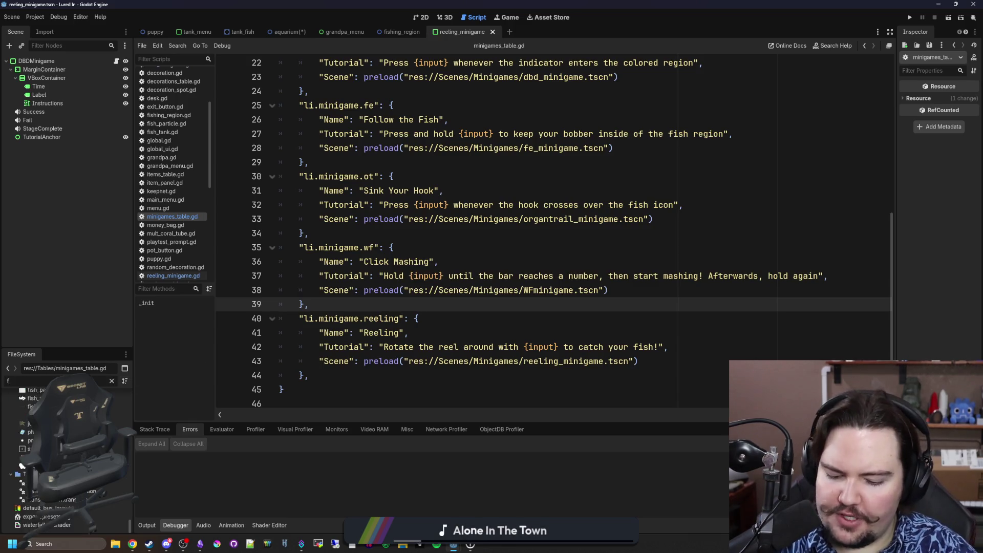
double_click(31, 421)
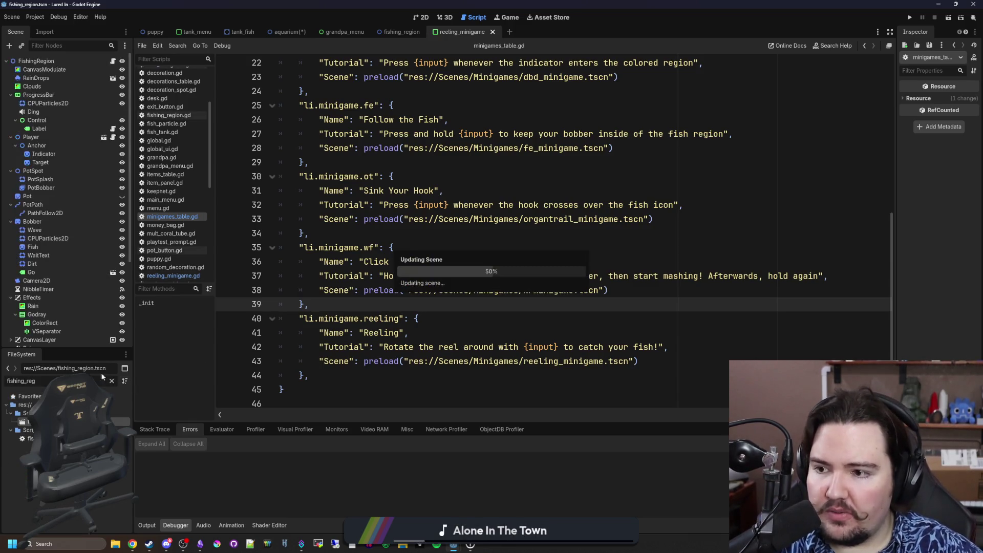
left_click(47, 272)
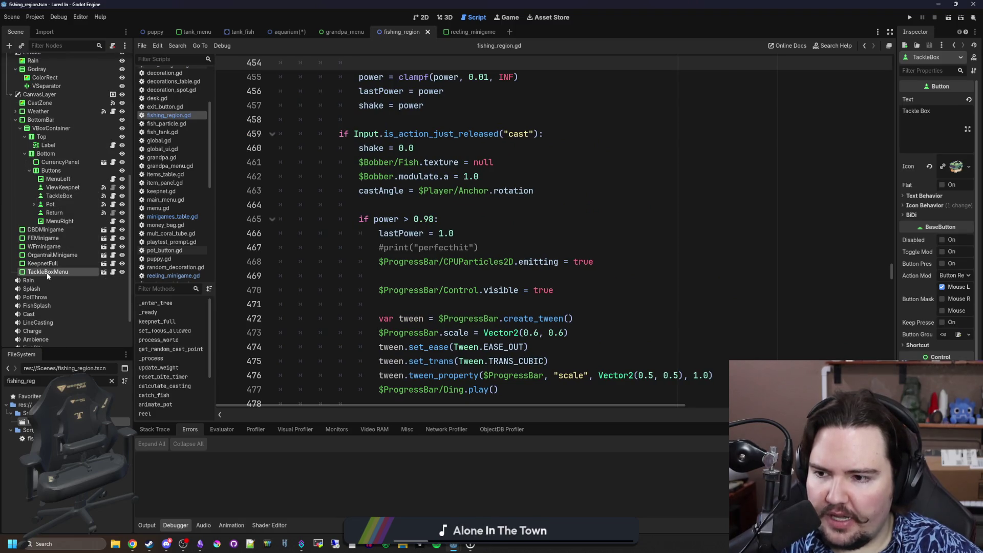
left_click(112, 381)
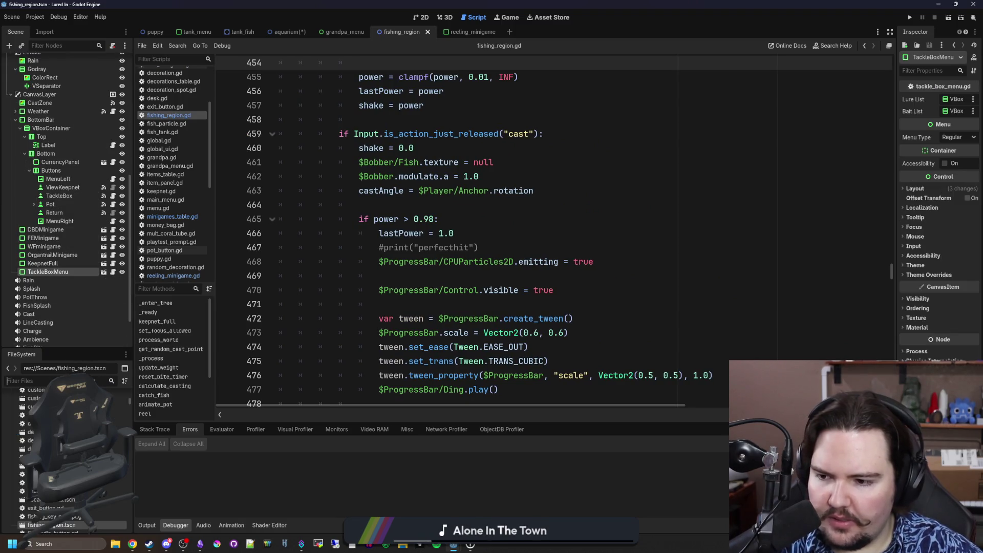
type("reeling_")
left_click_drag(25, 430, 67, 257)
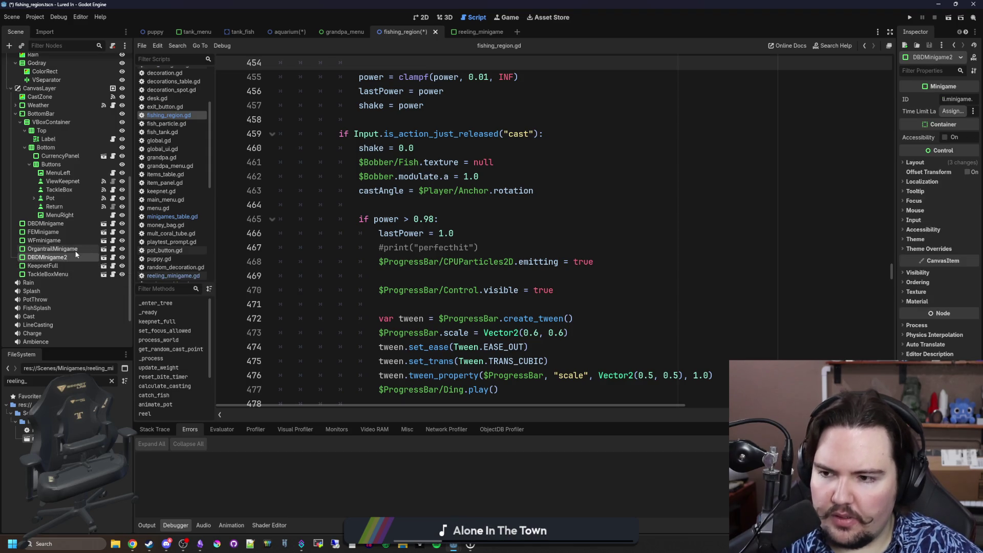
Step: Rename the reeling scene's root node to ReelingMinigame and save the scene
left_click(104, 257)
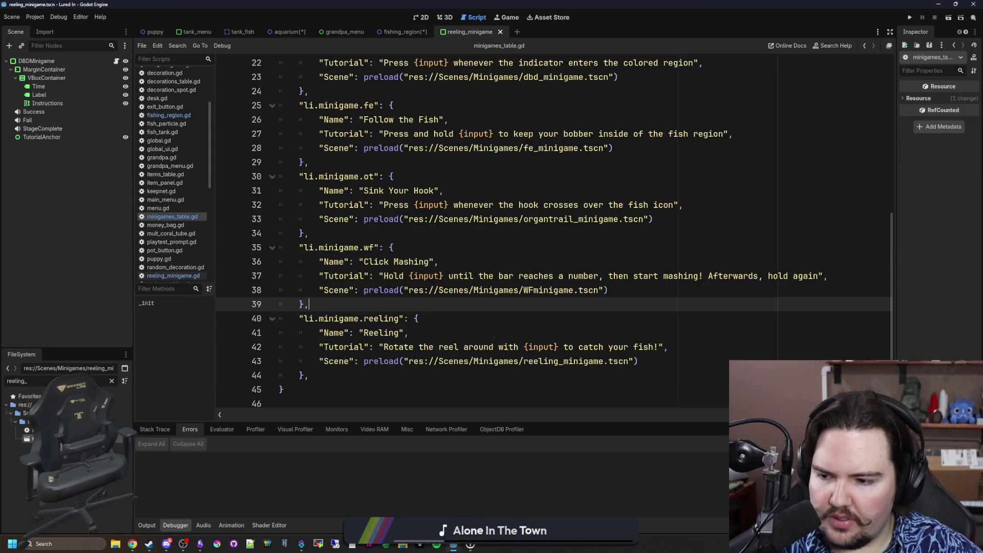
double_click(39, 60)
type("Reeling")
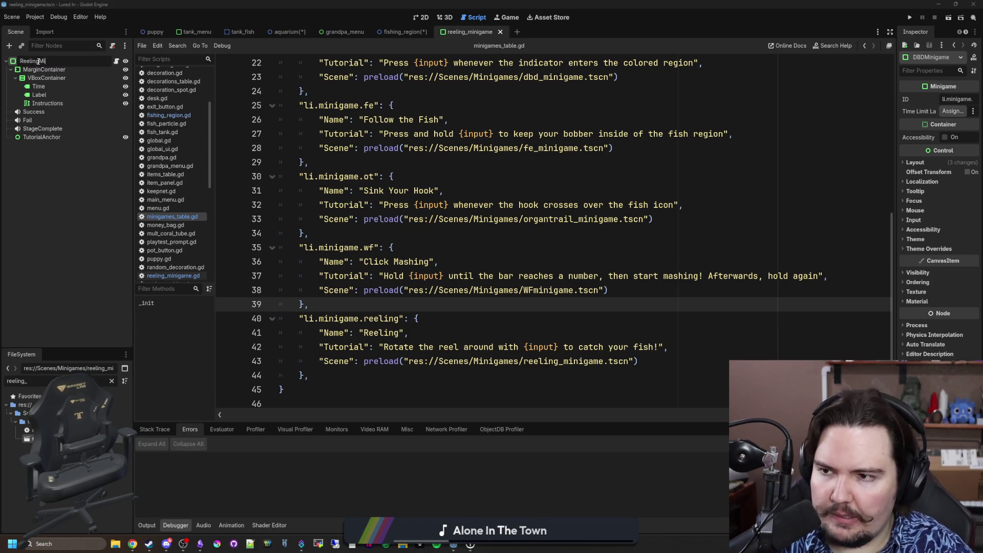
key("Return")
key("ctrl+s")
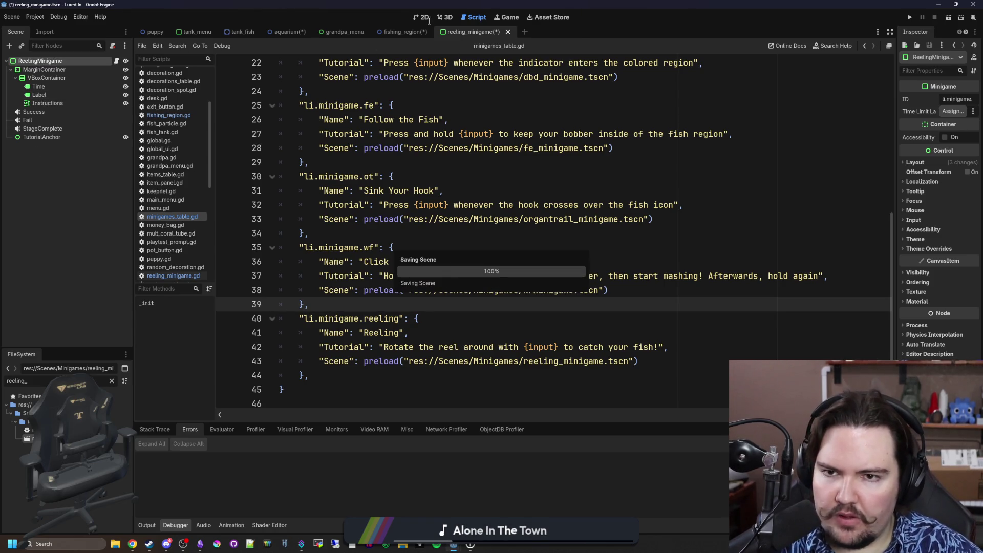
Step: Back in fishing_region, delete the extra DBDMinigame2 node
left_click(393, 34)
left_click(47, 257)
key("Delete")
left_click(478, 284)
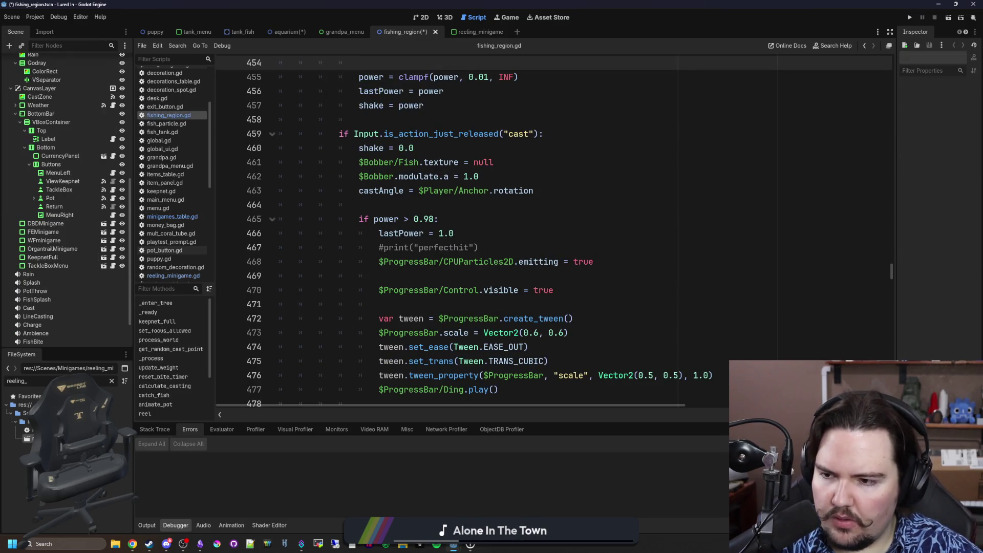
Step: Select the FishingRegion root and search its script for 'minigames'
left_click(56, 259)
scroll(49, 154, "up", 8)
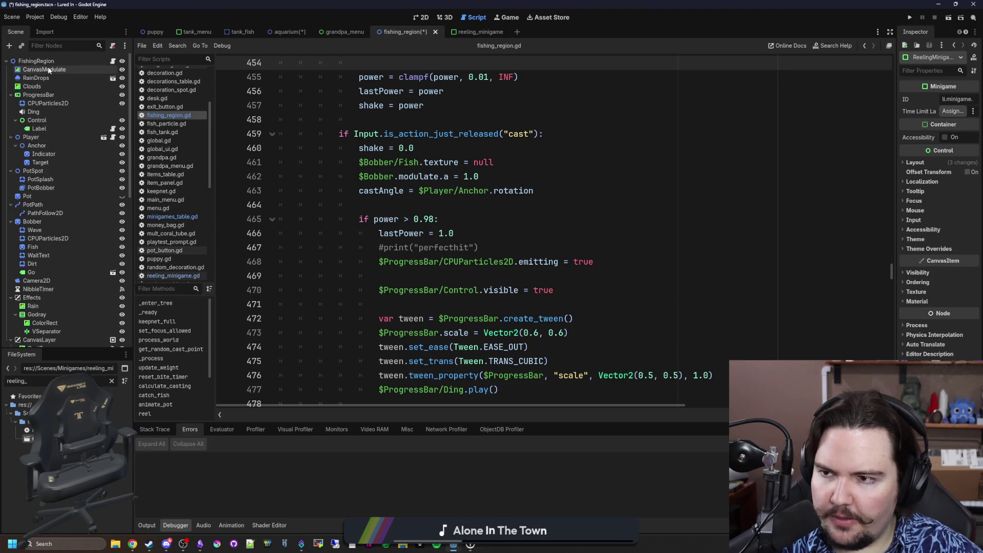
left_click(46, 63)
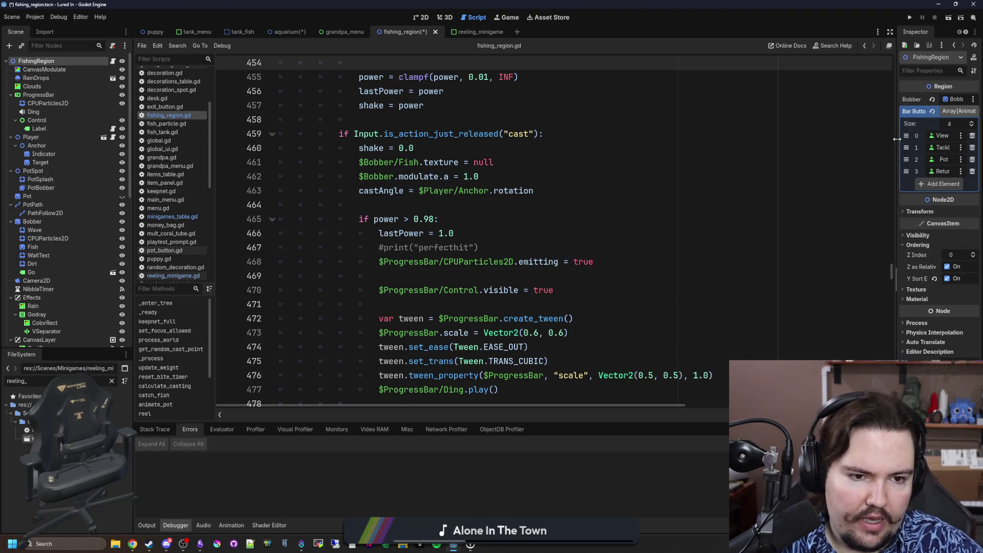
left_click_drag(897, 139, 648, 140)
scroll(41, 241, "down", 5)
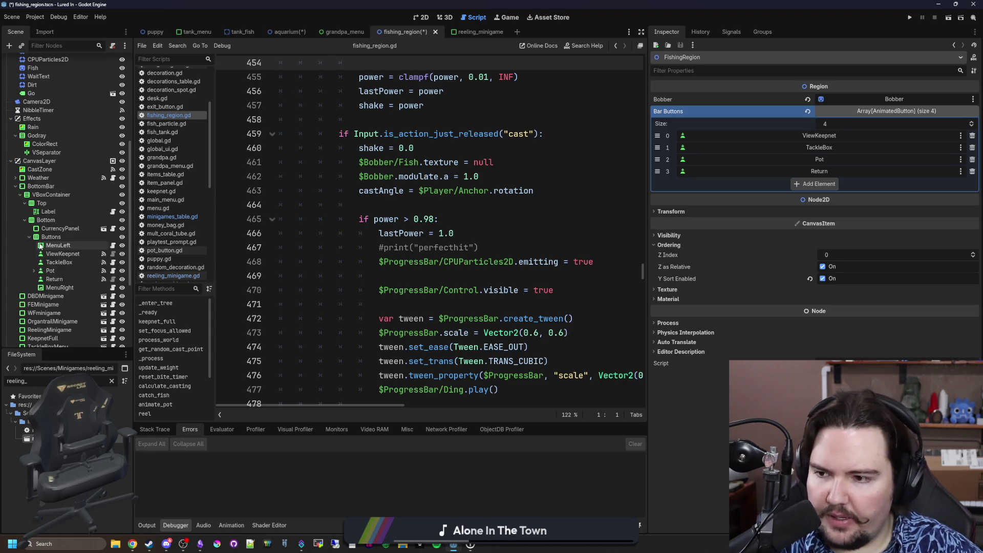
scroll(41, 246, "down", 3)
left_click(529, 234)
key("ctrl+f")
type("mi")
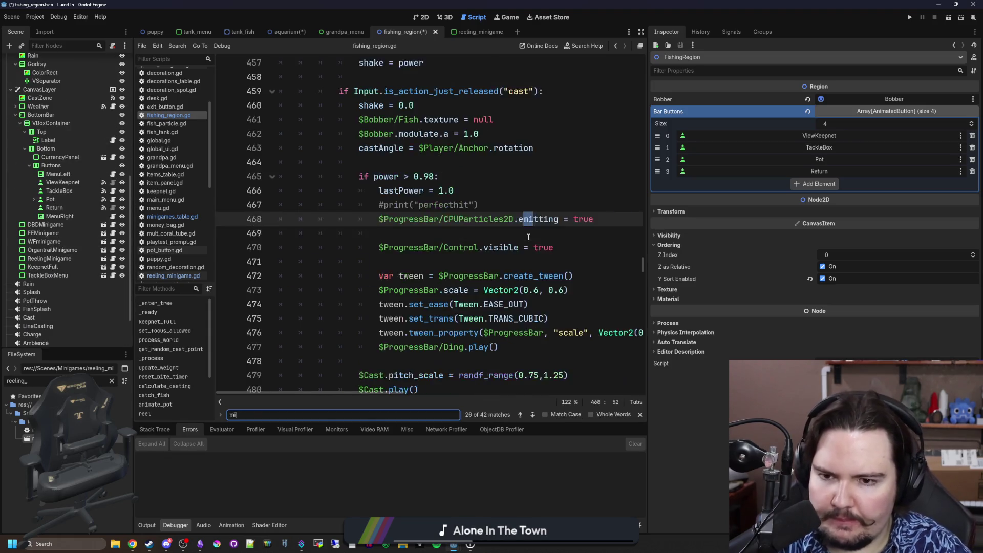
type("nigames")
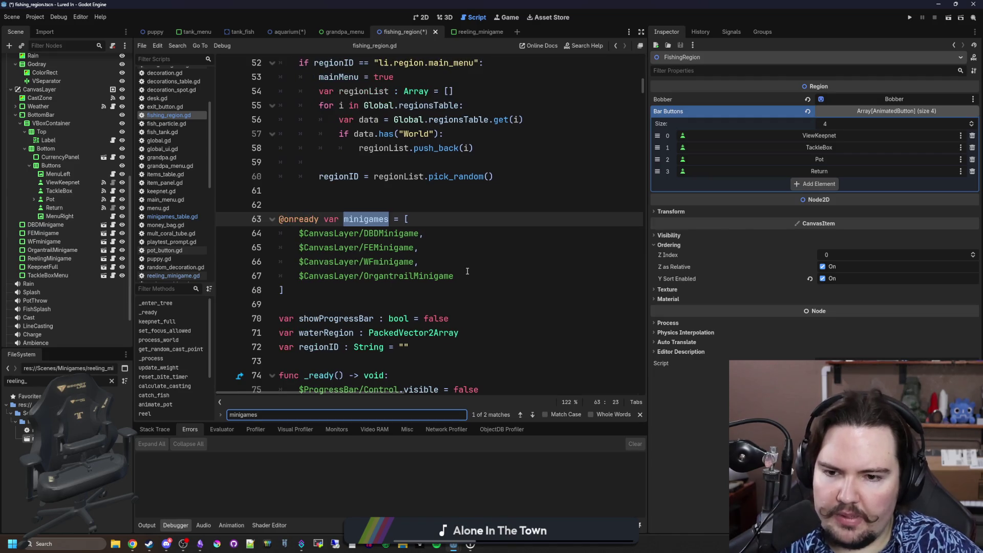
Step: Add the ReelingMinigame node path to the minigames array, fixing the commas
left_click(417, 276)
key("Return")
mouse_move(49, 259)
left_mouse_down()
mouse_move(379, 165)
mouse_move(462, 291)
left_mouse_up()
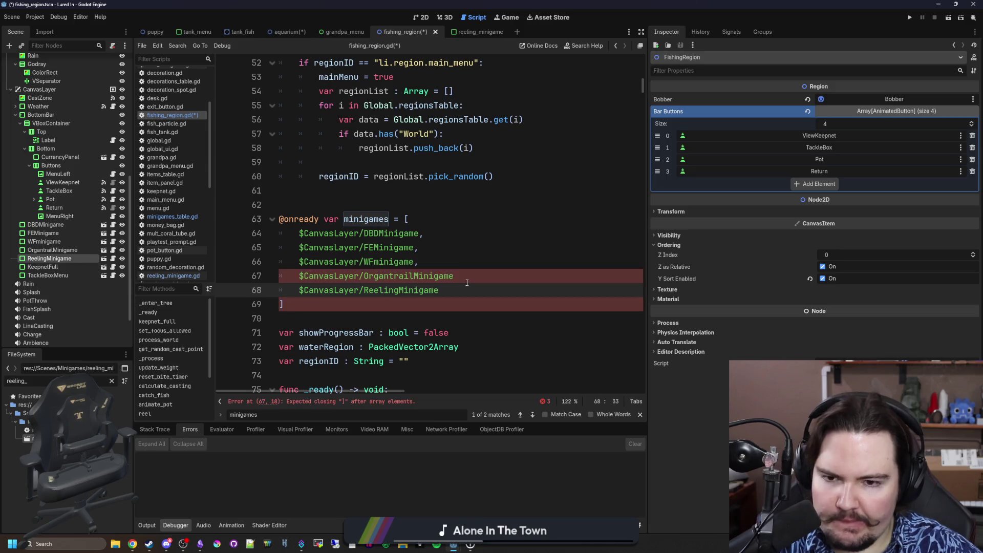
type(",")
left_click(456, 275)
type(",")
Step: Comment out the four older minigame entries and save fishing_region.gd
left_click(297, 270)
key("ctrl+k")
key("Up")
key("ctrl+k")
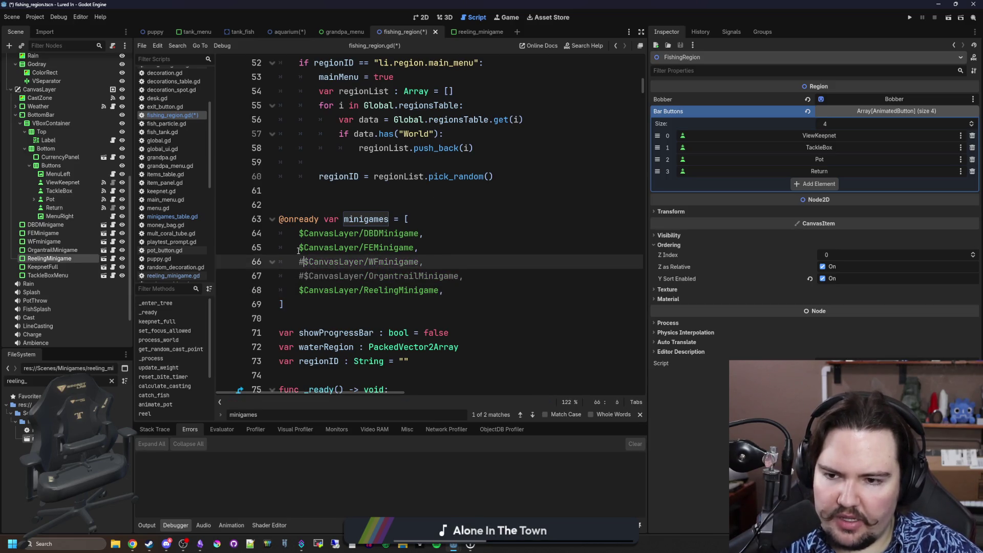
key("Up")
key("ctrl+k")
key("Up")
key("ctrl+k")
key("ctrl+s")
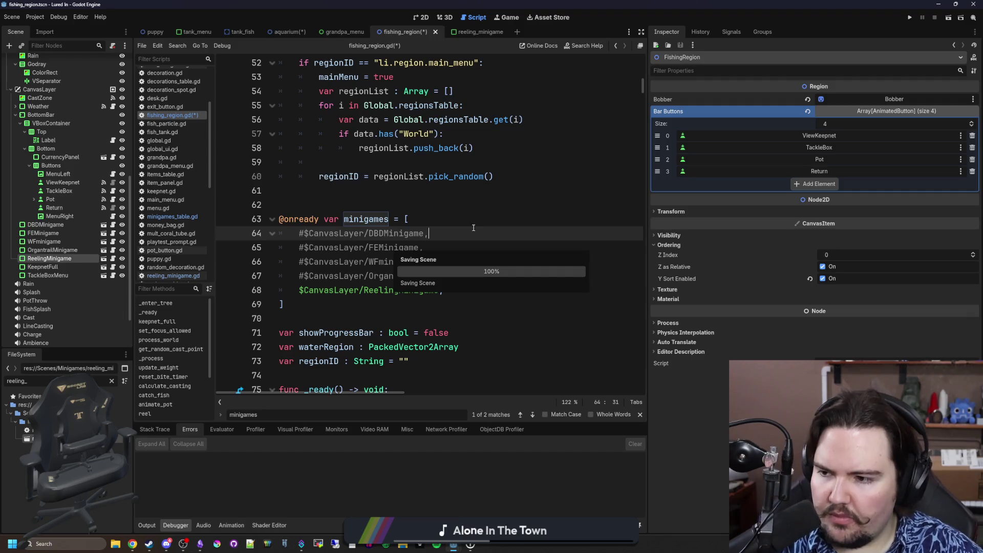
Step: Open reeling_minigame.gd and the reeling minigame scene
left_click(351, 198)
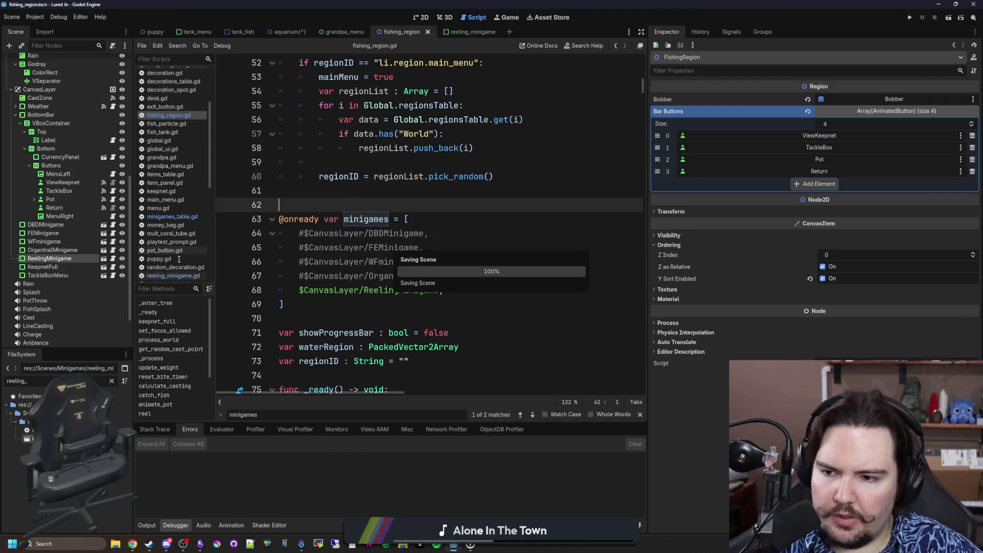
left_click(184, 276)
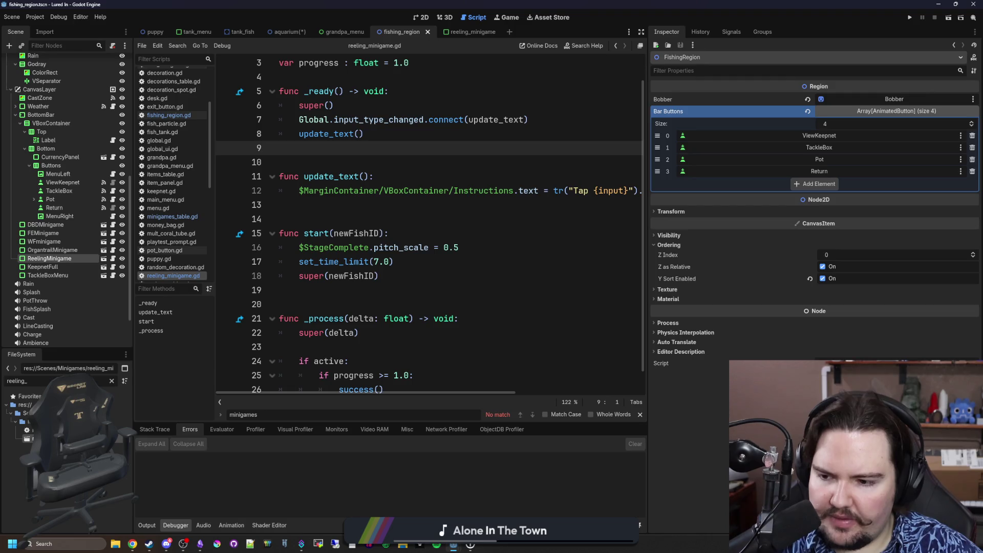
left_click(307, 162)
Step: Change the prompt word 'Tap' to 'Rotate' in the reeling script's instruction text
left_click_drag(646, 203, 896, 210)
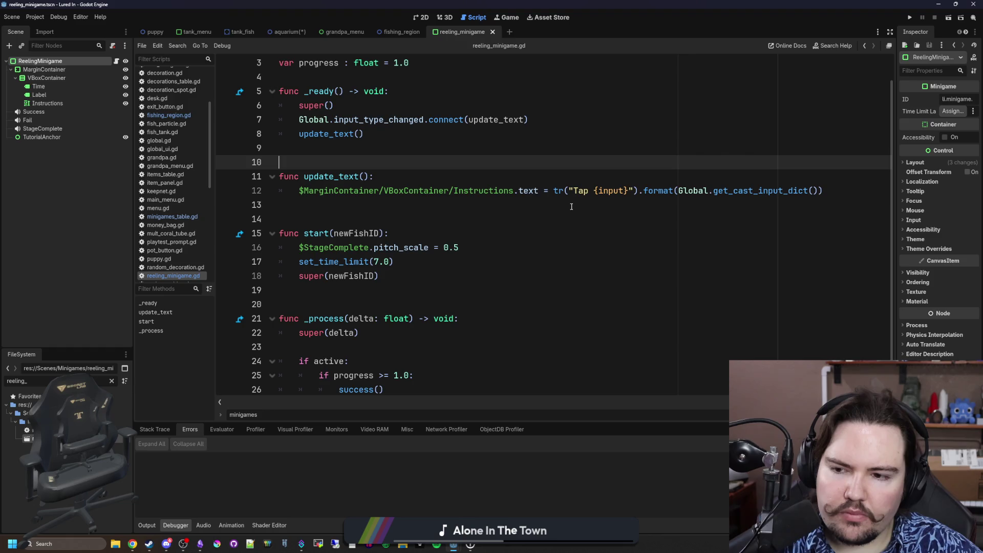
double_click(580, 191)
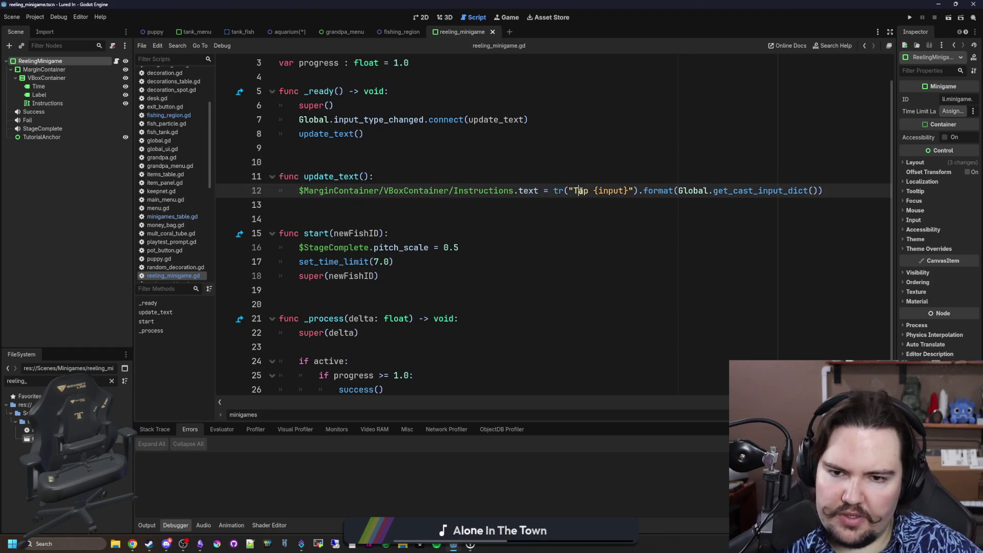
type("Rotate")
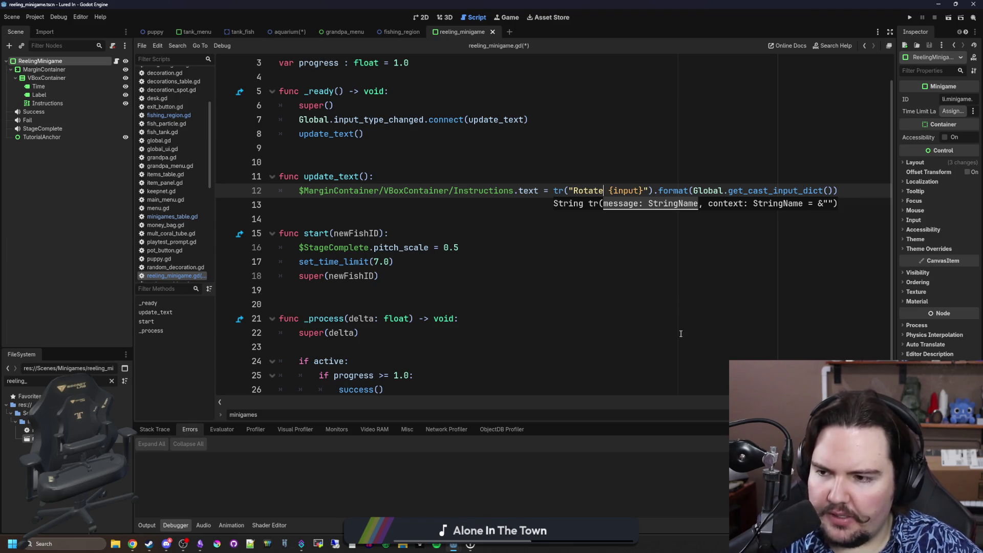
Step: Save, then delete the $StageComplete.pitch_scale line from start()
left_click(615, 293)
scroll(433, 214, "down", 1)
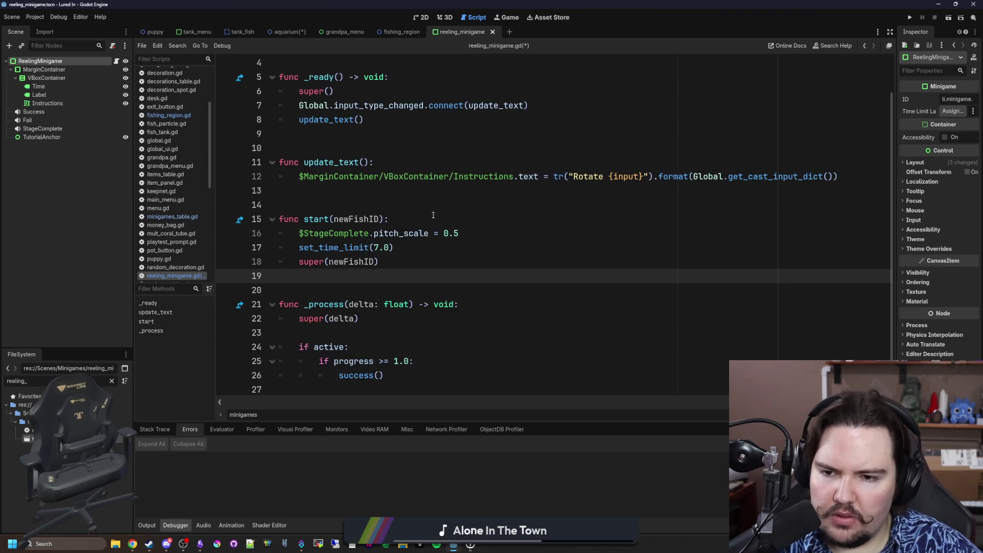
left_click(337, 207)
key("ctrl+s")
left_click(354, 289)
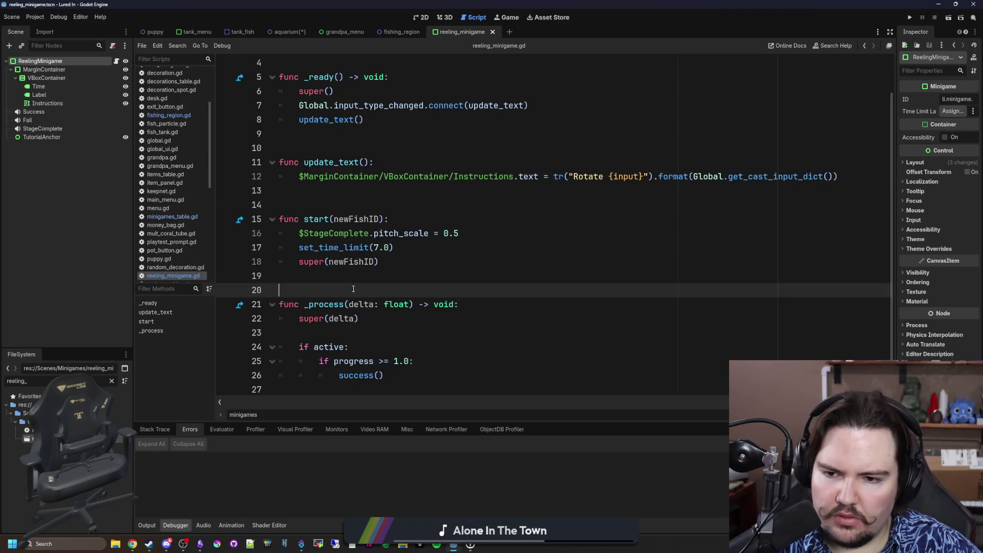
left_click_drag(485, 237, 256, 235)
key("BackSpace")
key("BackSpace")
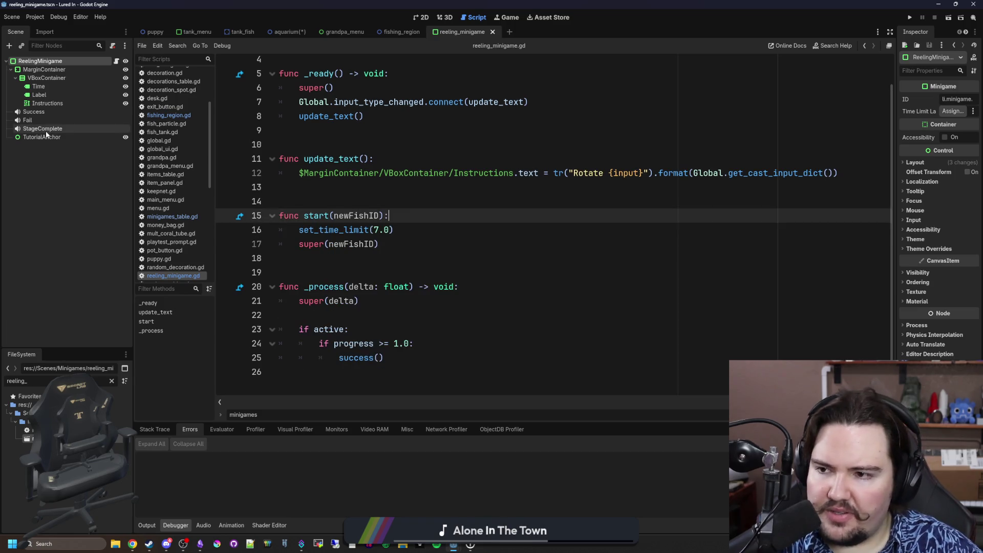
Step: Delete the StageComplete node from the reeling scene and save
left_click(71, 130)
key("Delete")
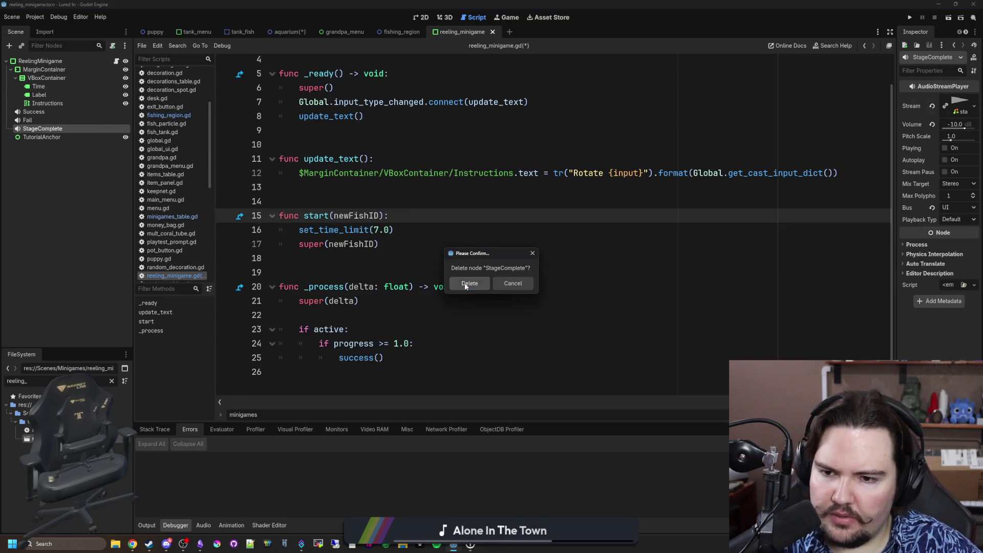
left_click(470, 284)
left_click(349, 244)
left_click(382, 199)
scroll(394, 248, "up", 2)
key("ctrl+s")
scroll(378, 269, "down", 1)
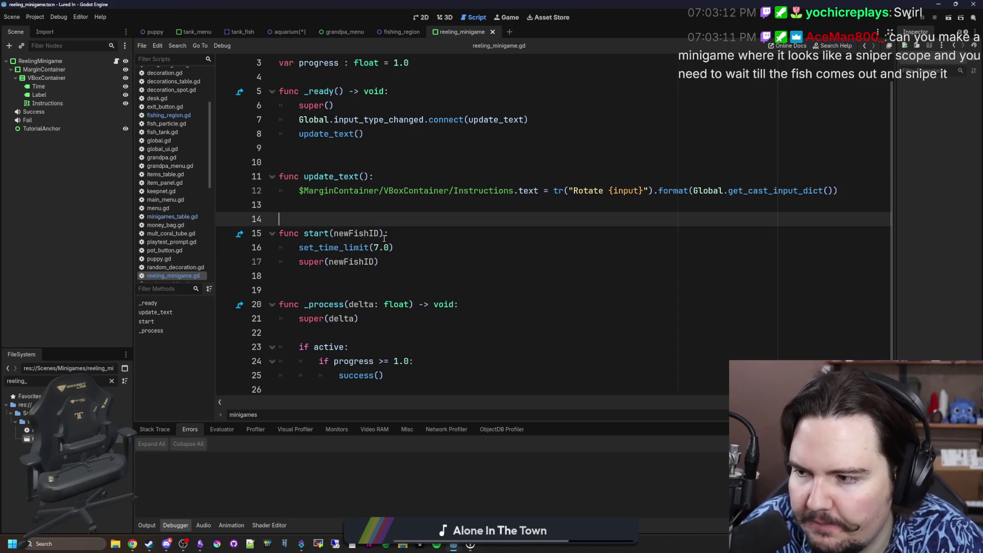
Step: Add a blank indented line after super(delta) at the top of _process
left_click(358, 337)
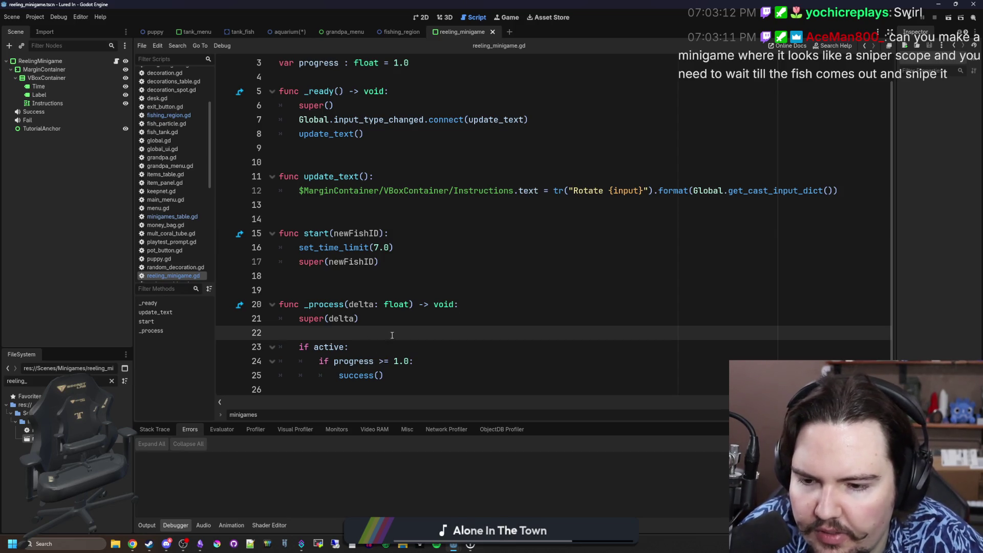
key("Return")
key("Return")
key("Up")
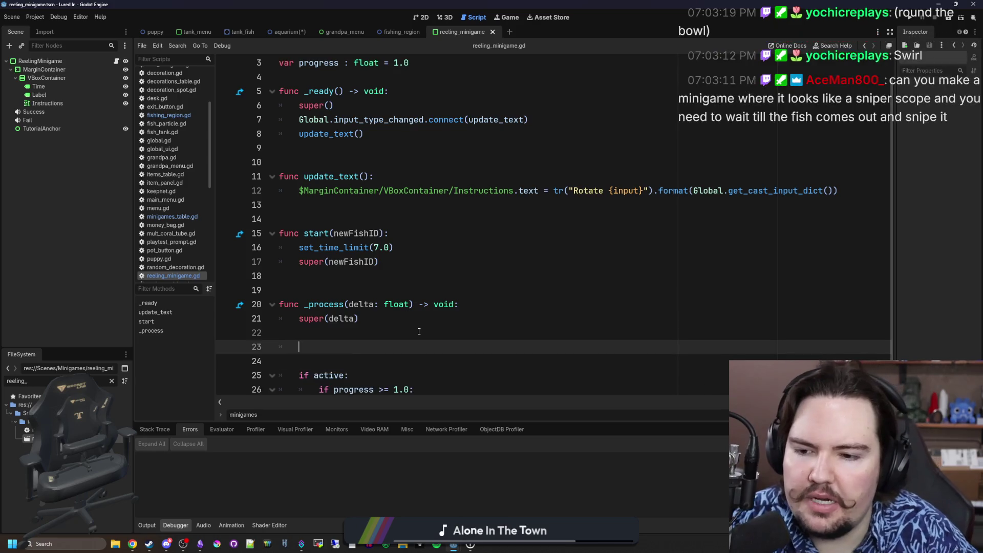
scroll(419, 332, "down", 1)
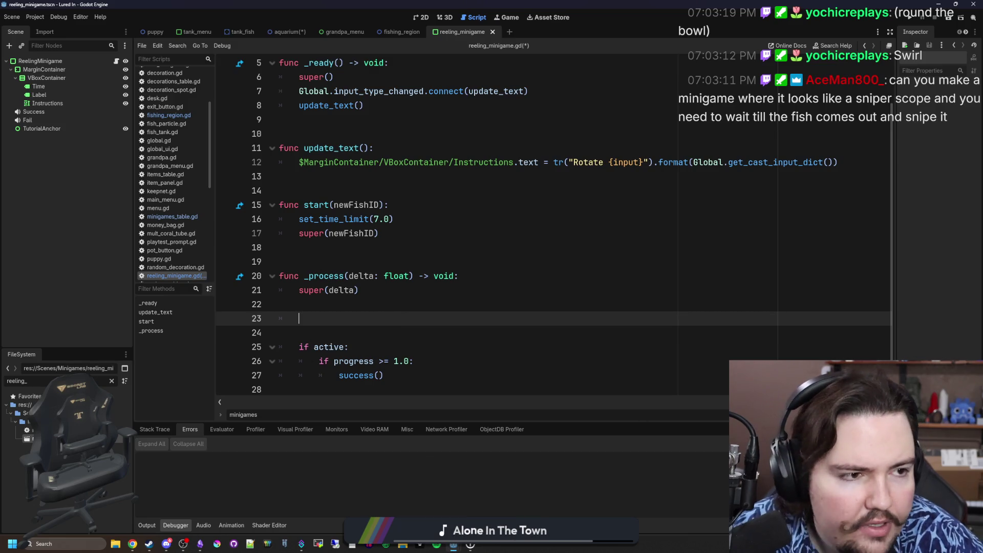
left_click(132, 544)
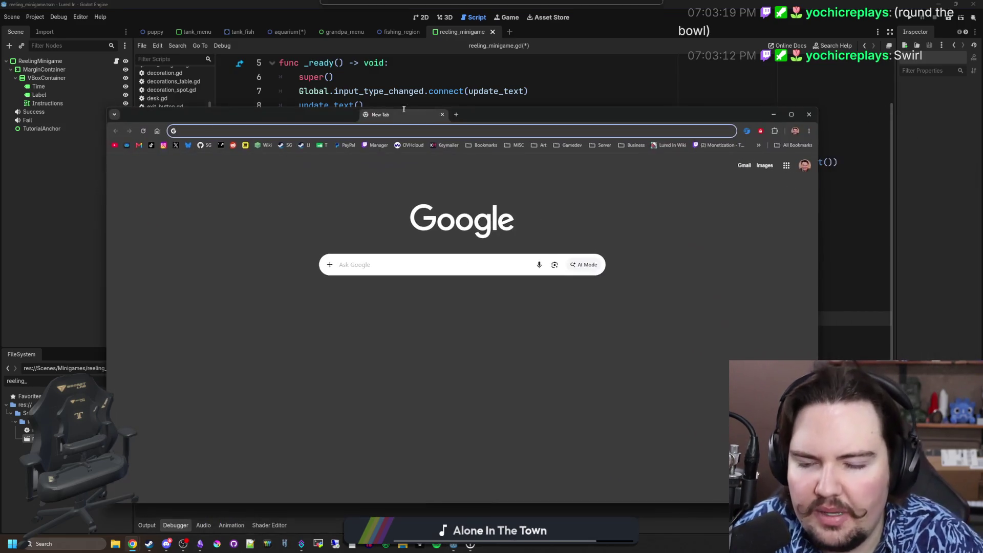
Step: Load the starground-modding GitHub repository page, then return to reeling_minigame.gd in Godot
type("github")
key("Return")
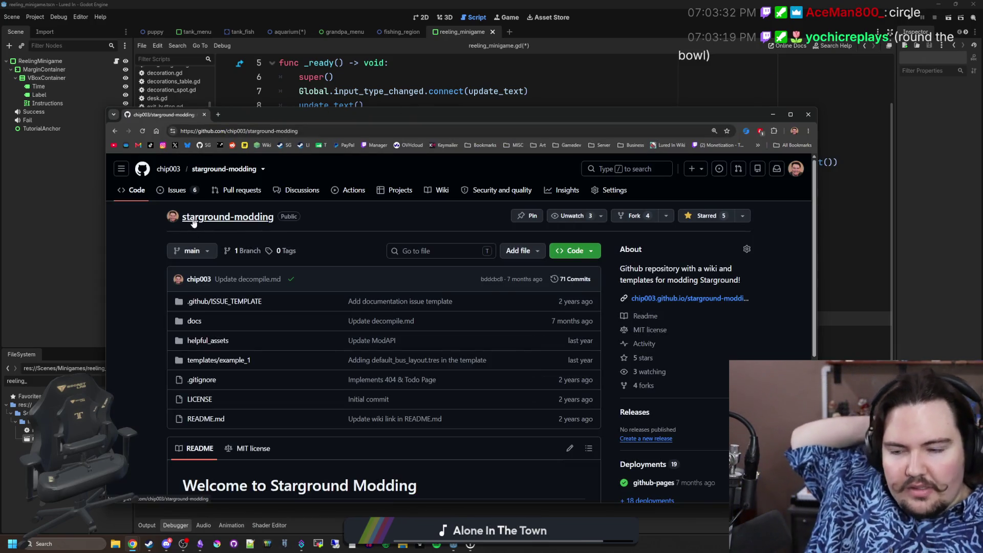
left_click(205, 221)
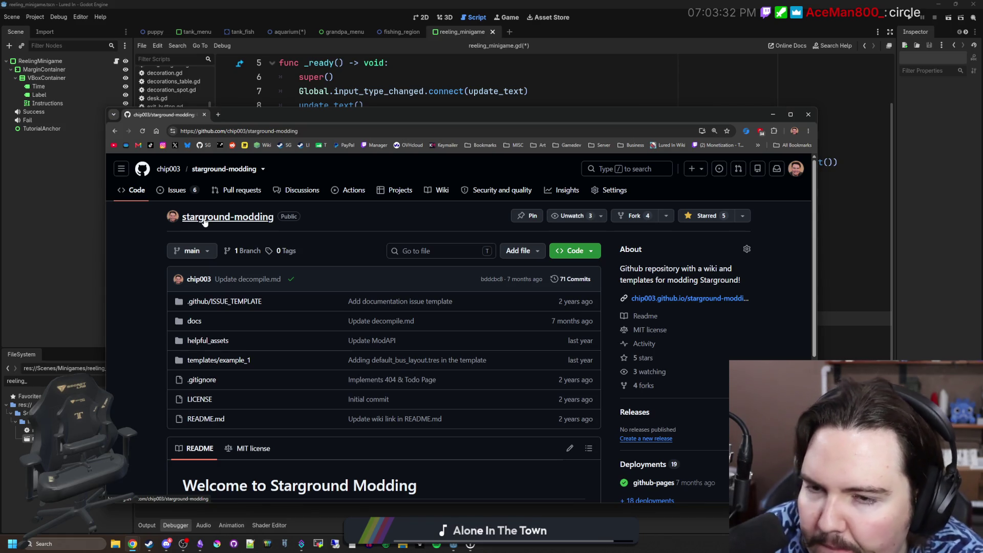
left_click(610, 105)
left_click(587, 174)
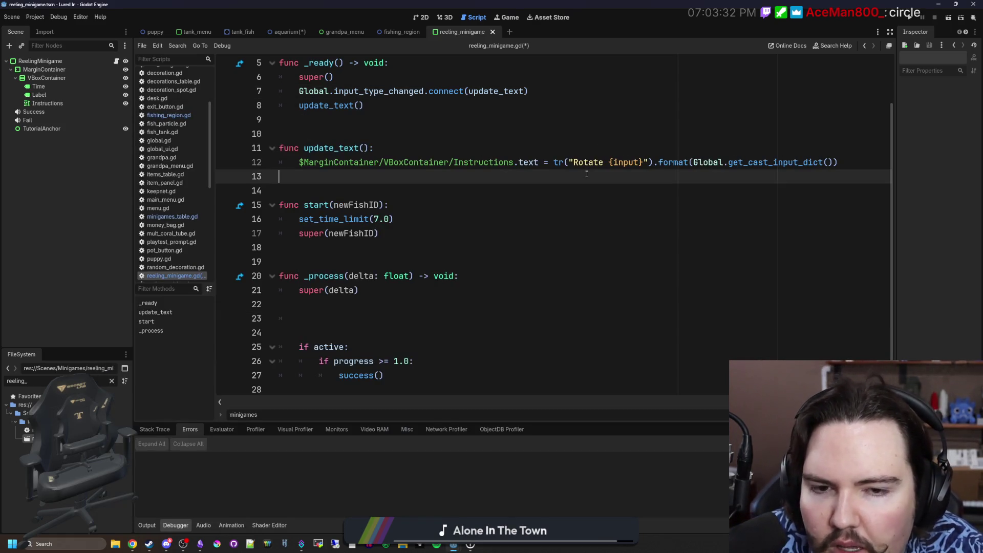
scroll(541, 242, "up", 1)
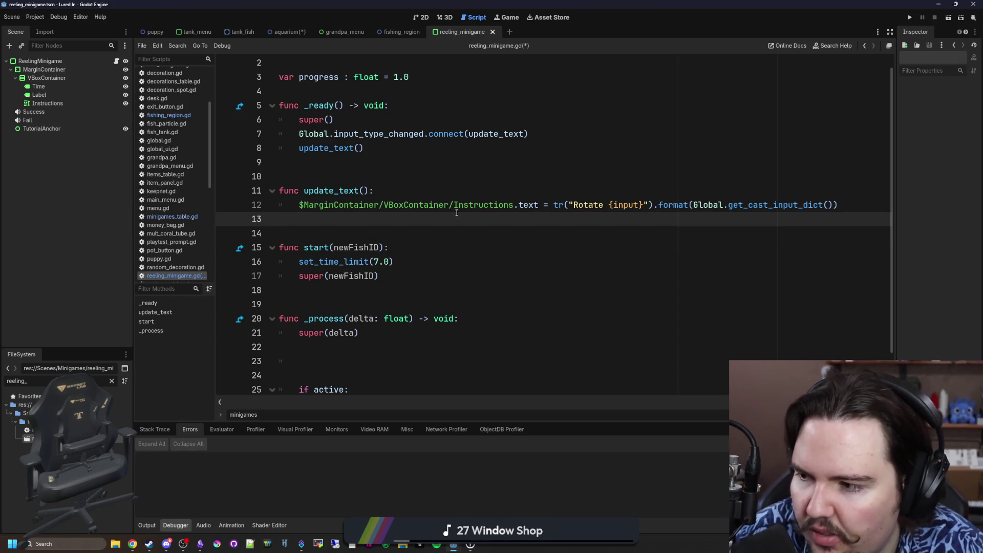
Step: Place the caret on line 23 inside _process in the reeling script
key("Down")
key("Up")
key("Up")
key("Down")
key("Down")
scroll(418, 228, "down", 1)
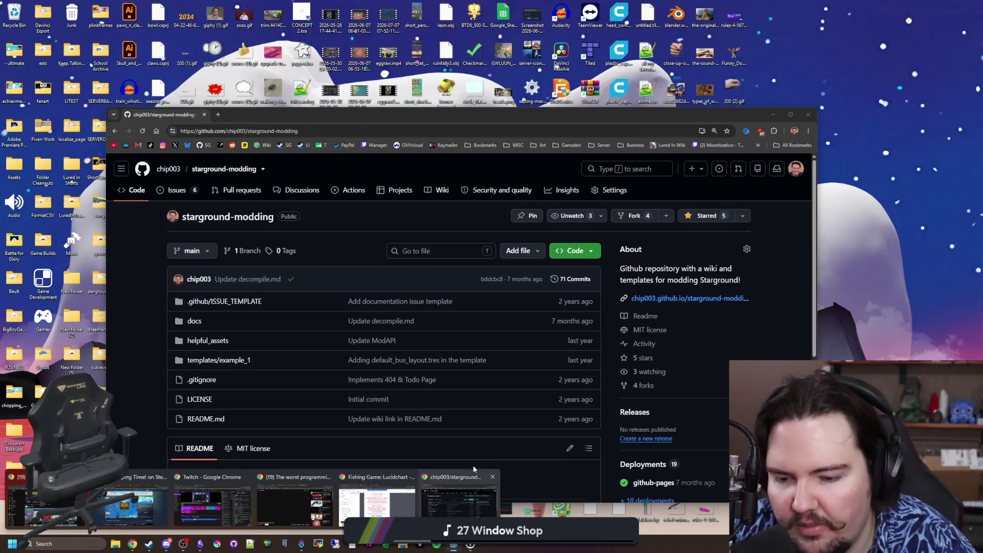
left_click(359, 318)
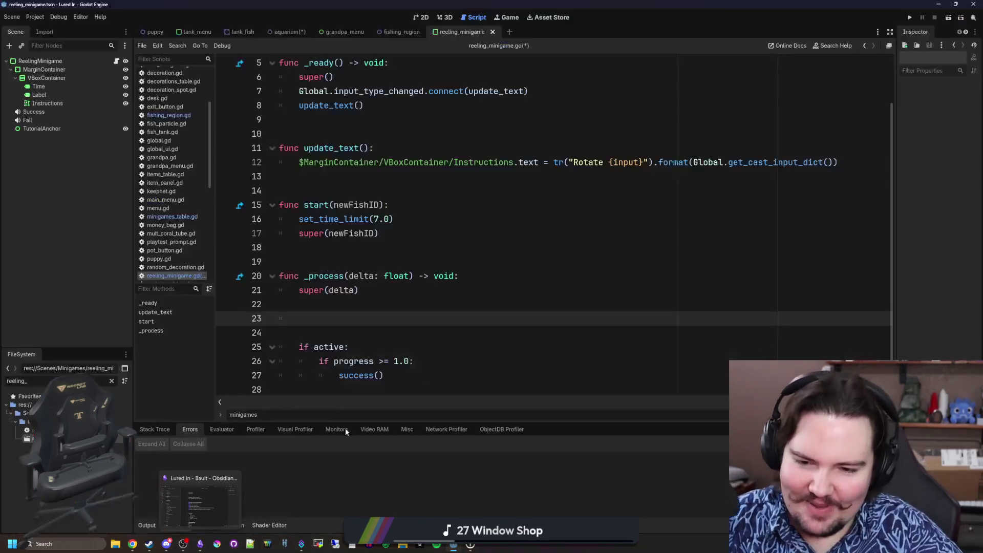
Step: Add 'minigame where you snipe a fish' below 'reeling minigame' in the Lucidchart ideas list
mouse_move(132, 547)
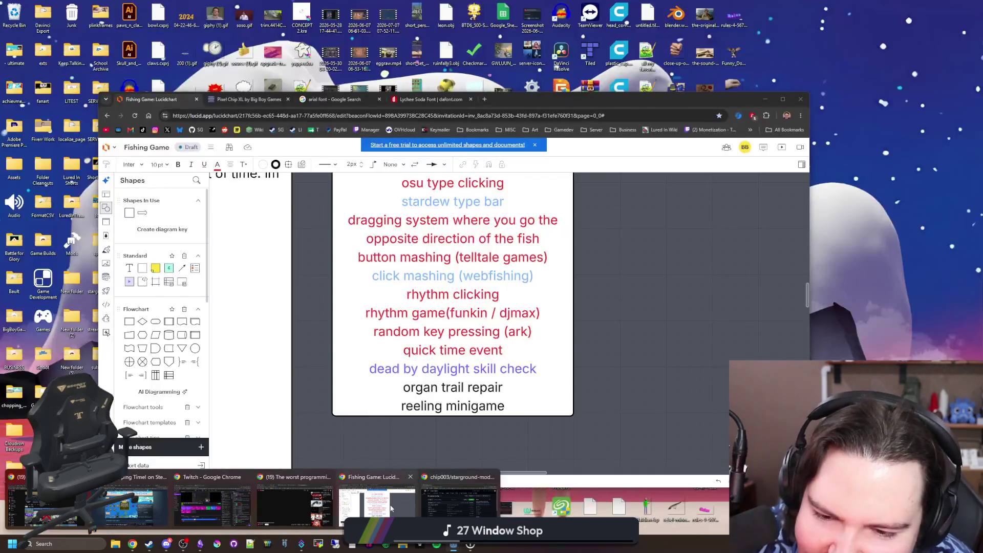
left_click(379, 507)
double_click(520, 411)
left_click(535, 403)
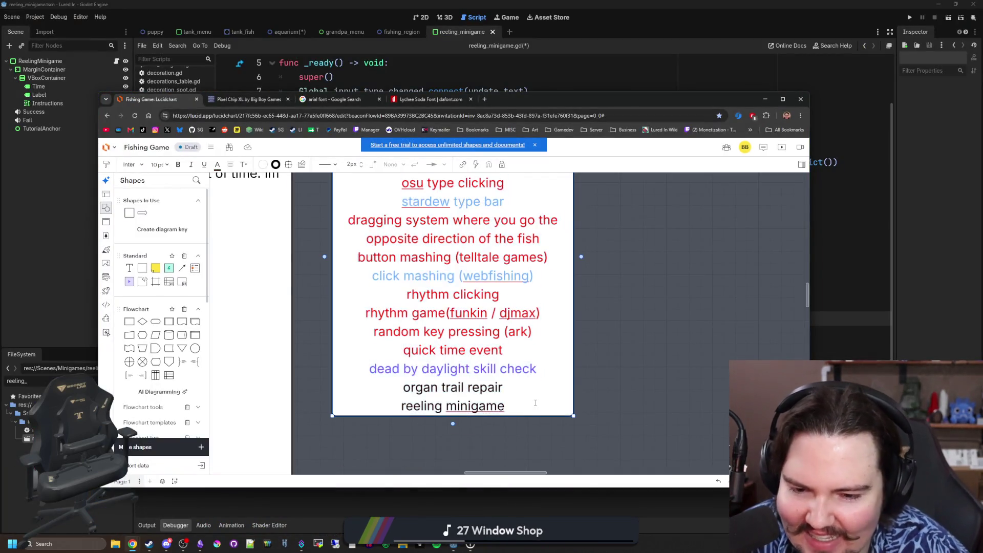
key("Return")
type("min")
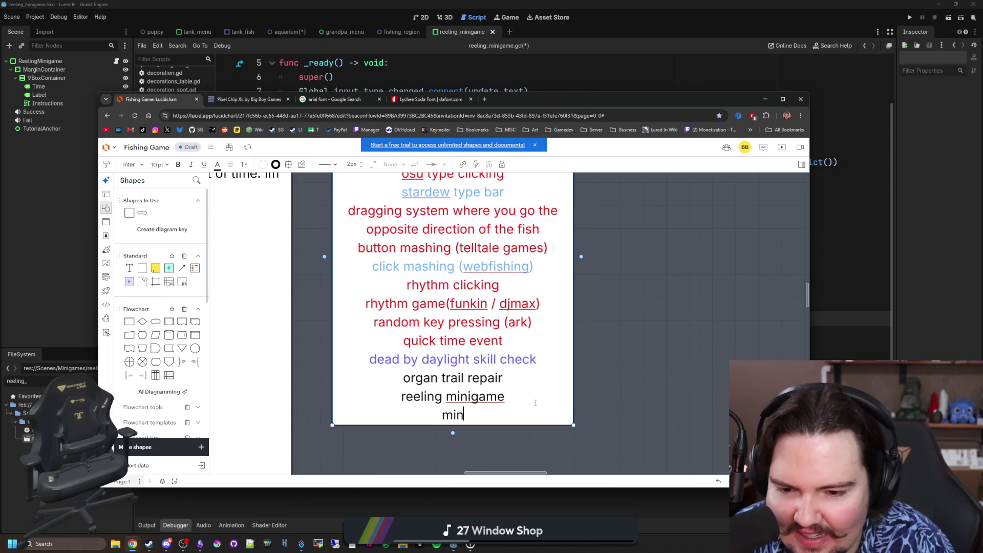
type("igame where you snipe a fish")
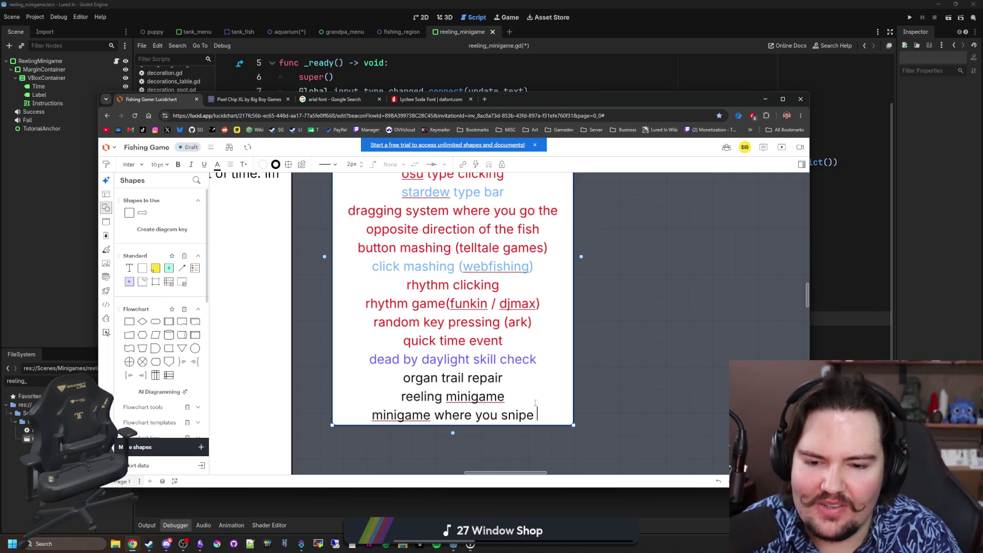
key("Escape")
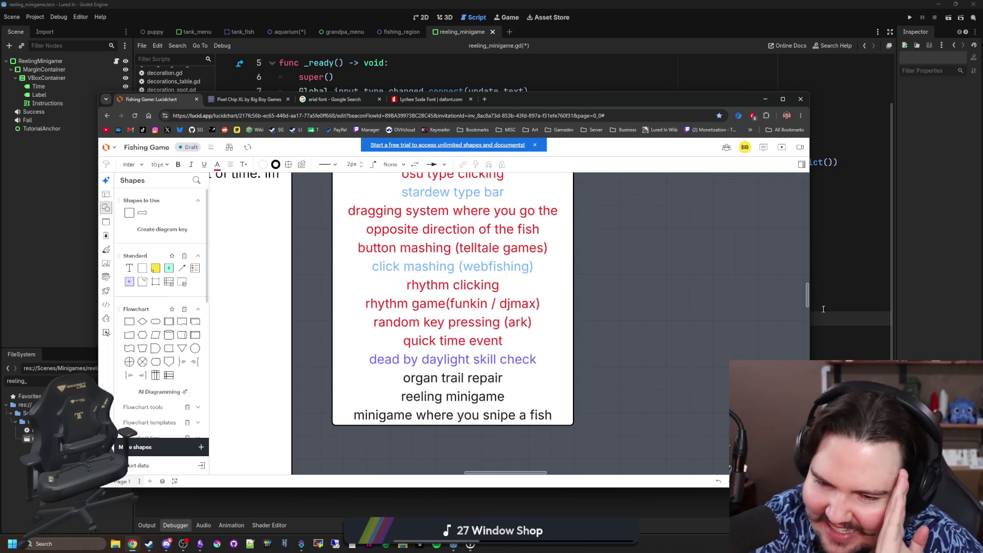
left_click(847, 267)
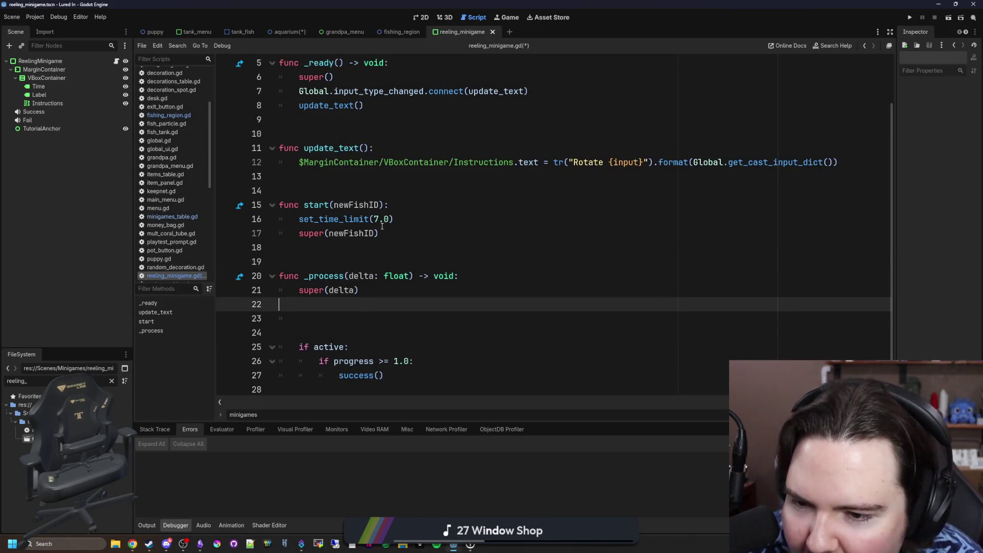
left_click(369, 304)
left_click(365, 313)
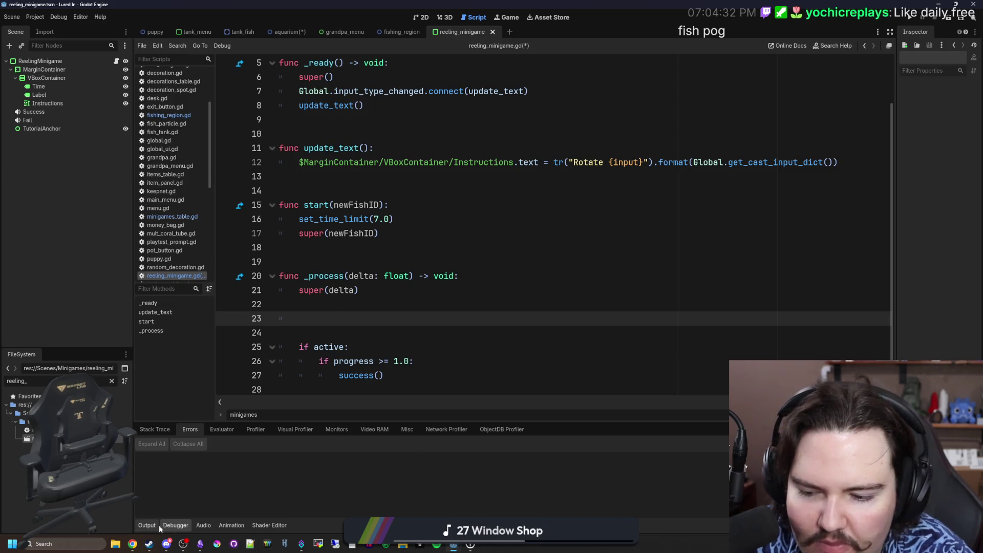
Step: Open the Starground repository from the owner's starred repositories list
mouse_move(132, 544)
left_click(438, 496)
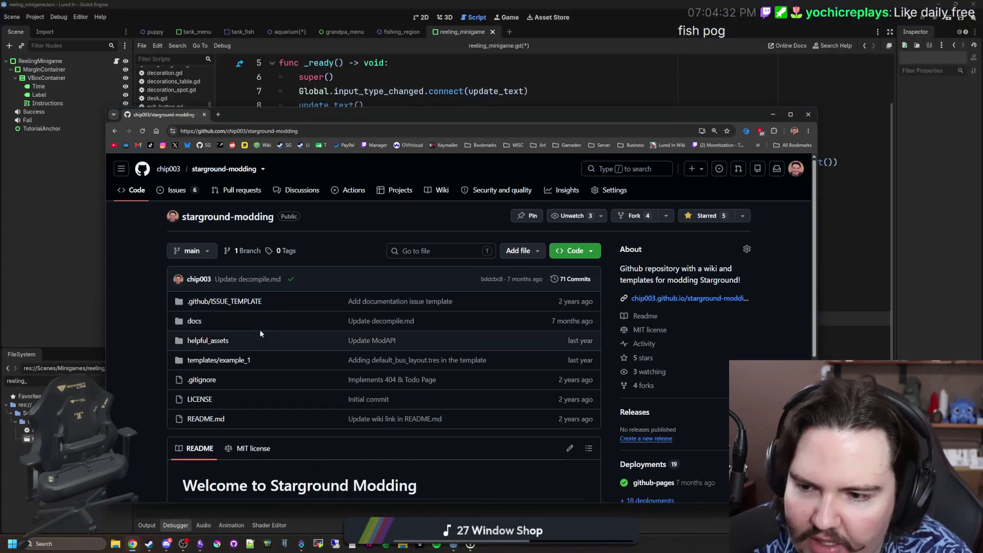
left_click(175, 169)
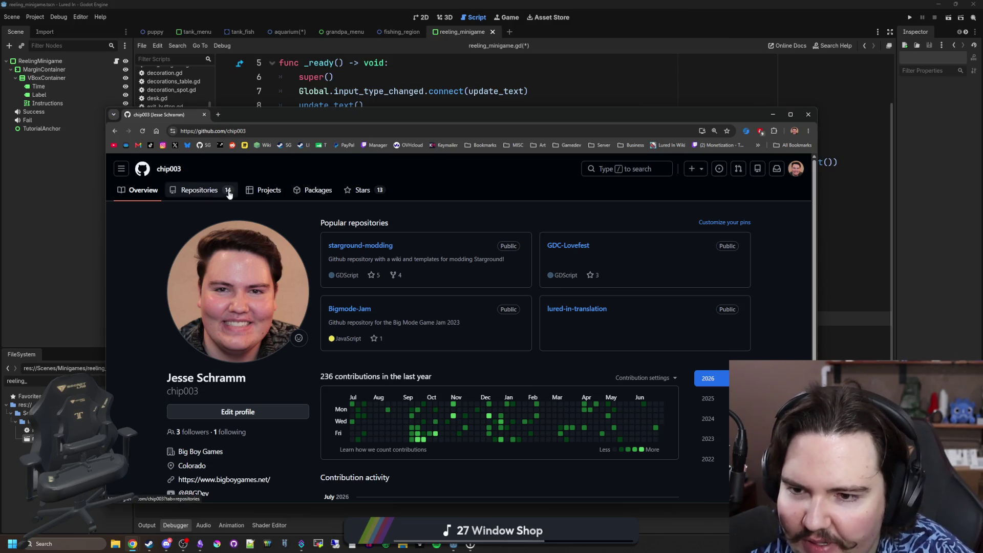
left_click(359, 195)
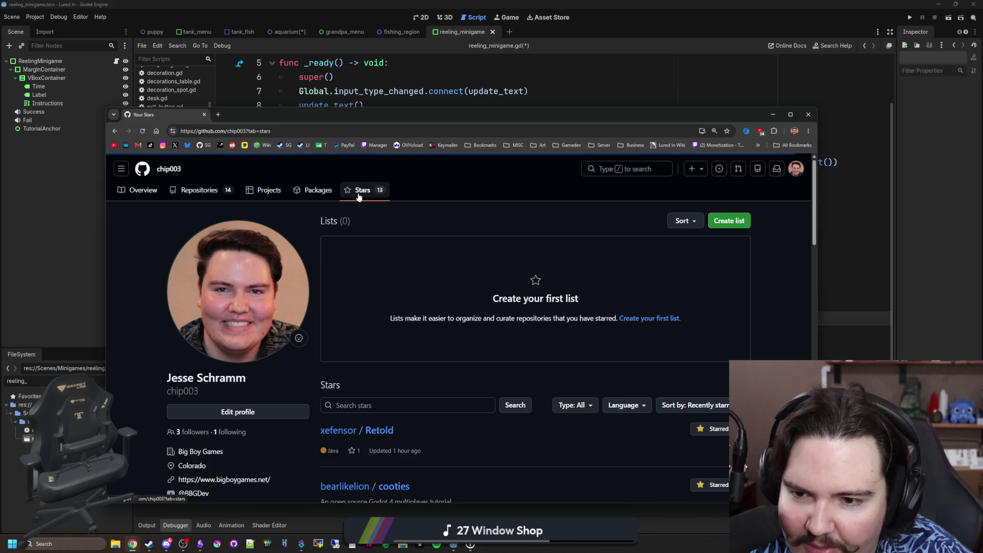
scroll(377, 388, "down", 3)
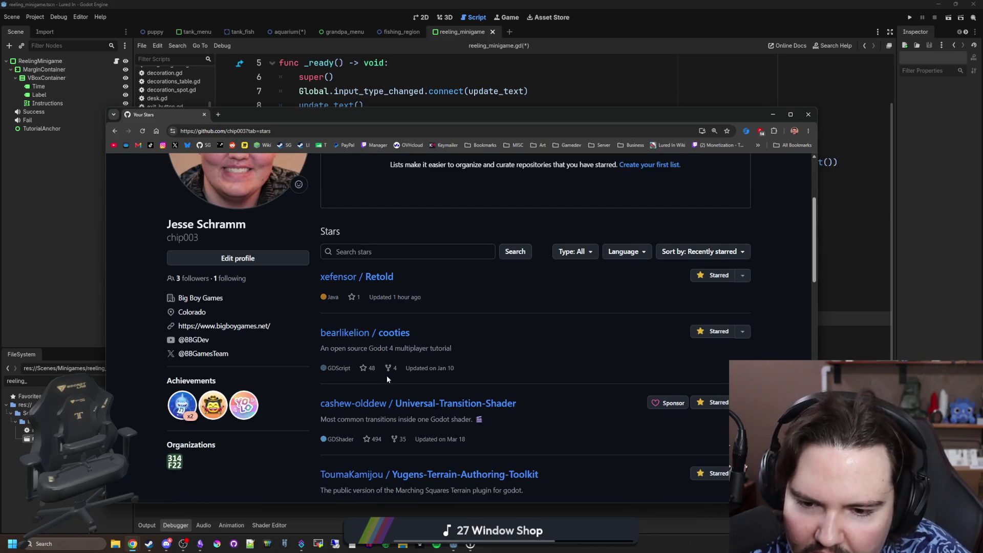
scroll(387, 379, "down", 2)
scroll(387, 379, "down", 4)
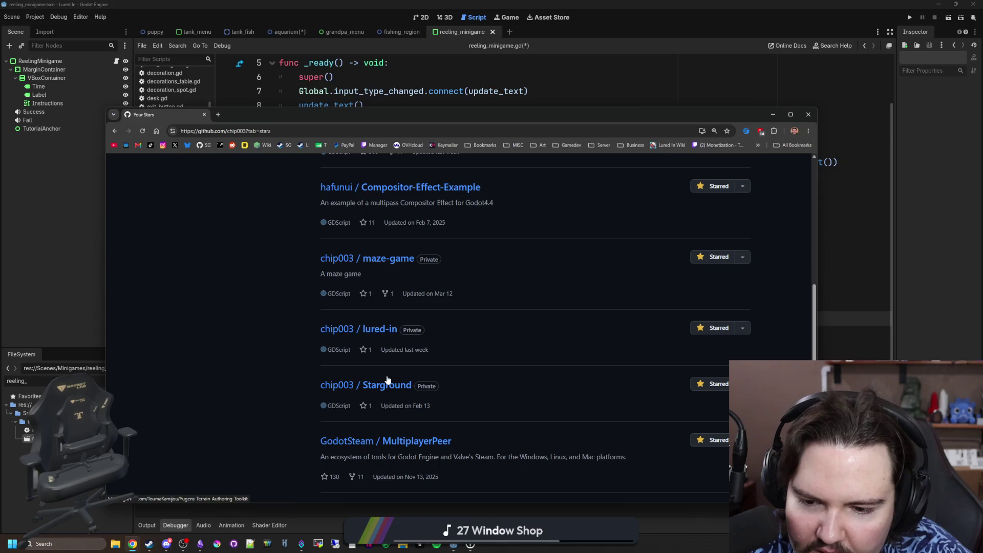
left_click(391, 387)
left_click(391, 387)
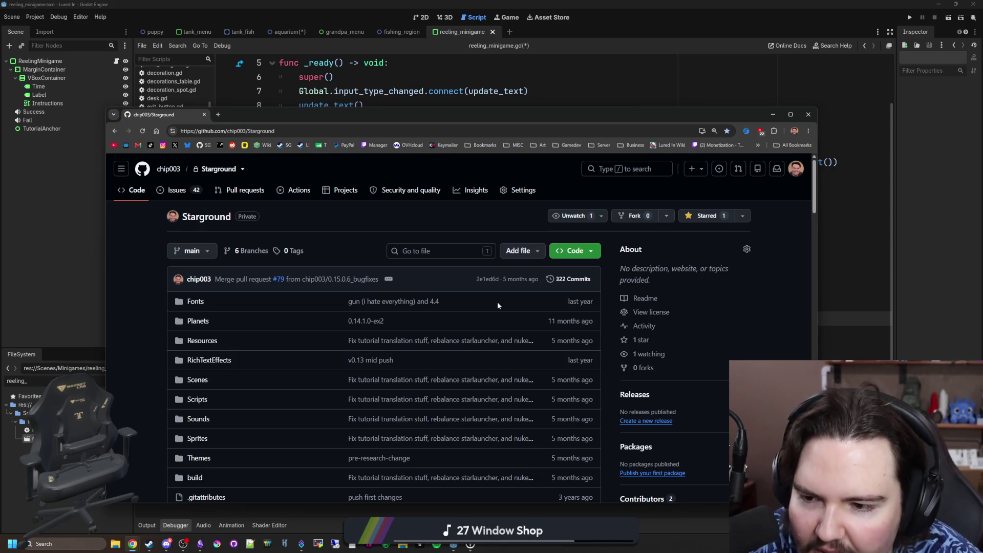
Step: Browse into the repository's Scenes folder listing
scroll(235, 289, "down", 1)
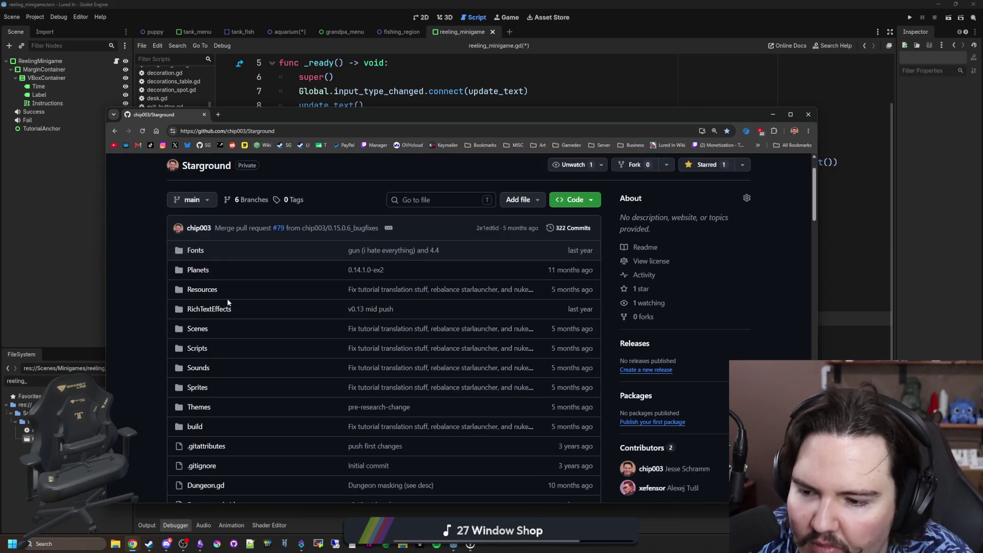
left_click(204, 328)
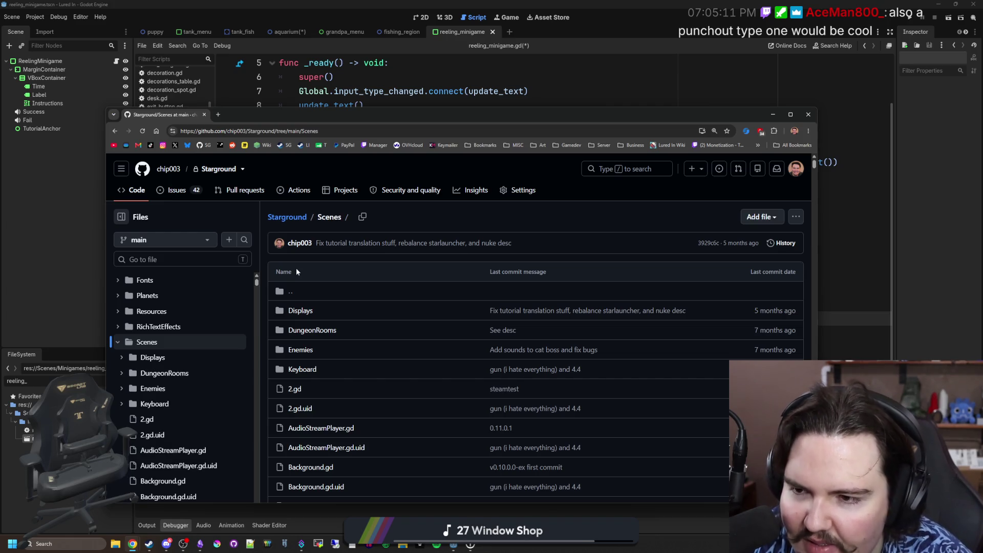
scroll(328, 318, "down", 1)
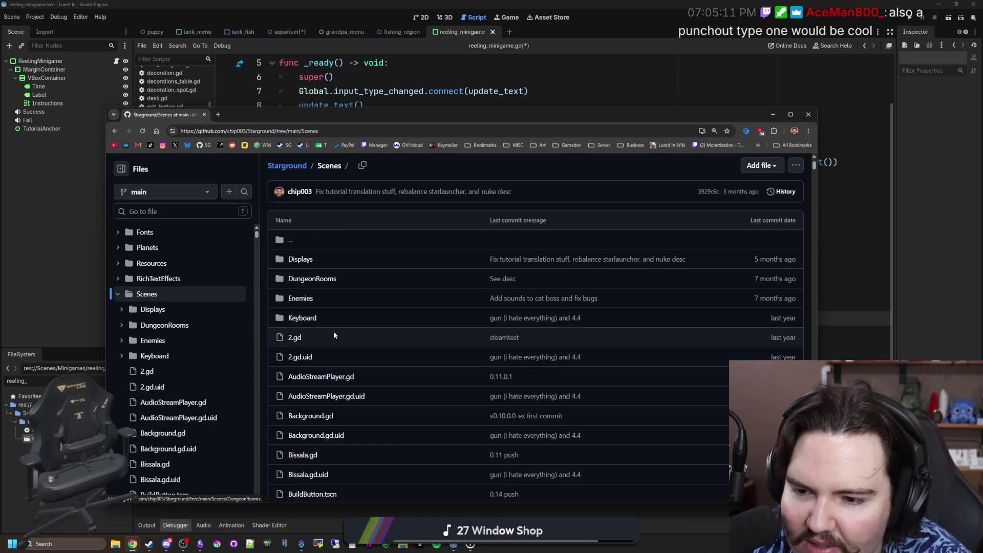
left_click(306, 256)
scroll(403, 361, "down", 2)
scroll(403, 361, "down", 10)
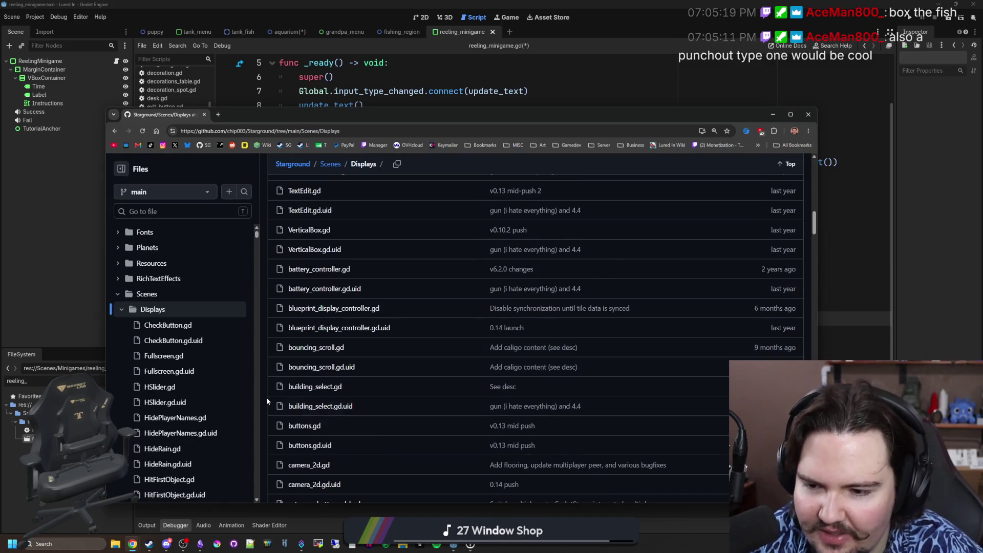
Step: Find 'fish' on the page and read through fishing_minigame.gd
key("ctrl+f")
type("fish")
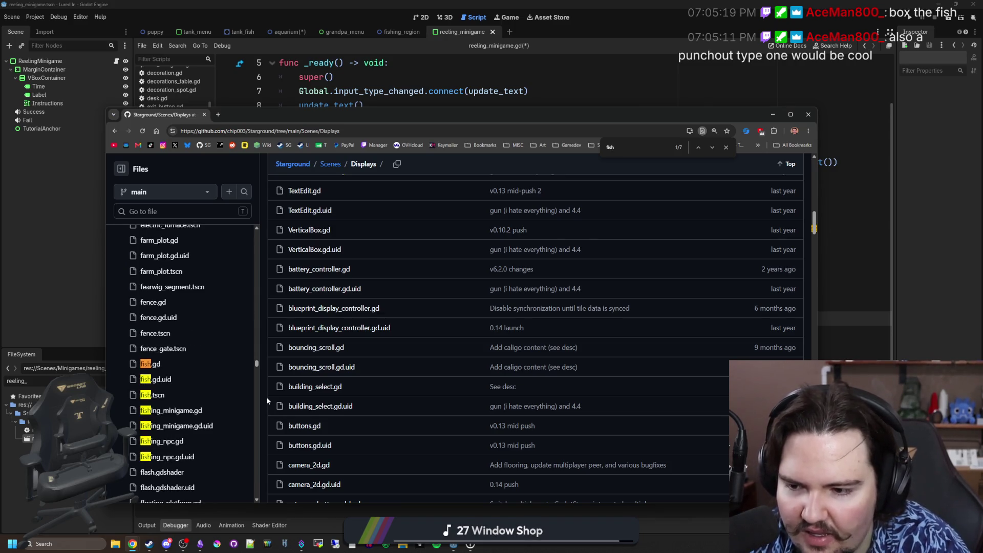
left_click(184, 416)
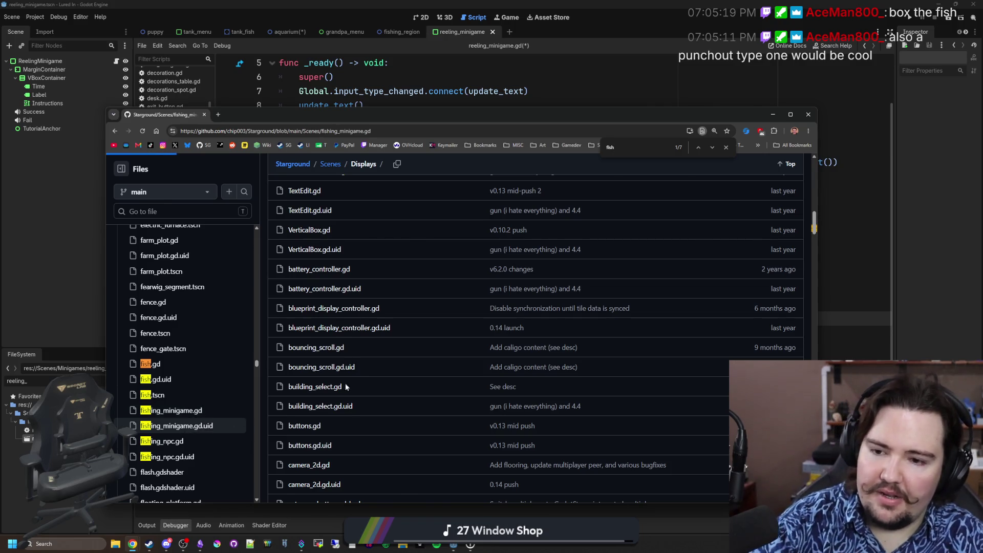
scroll(384, 365, "down", 4)
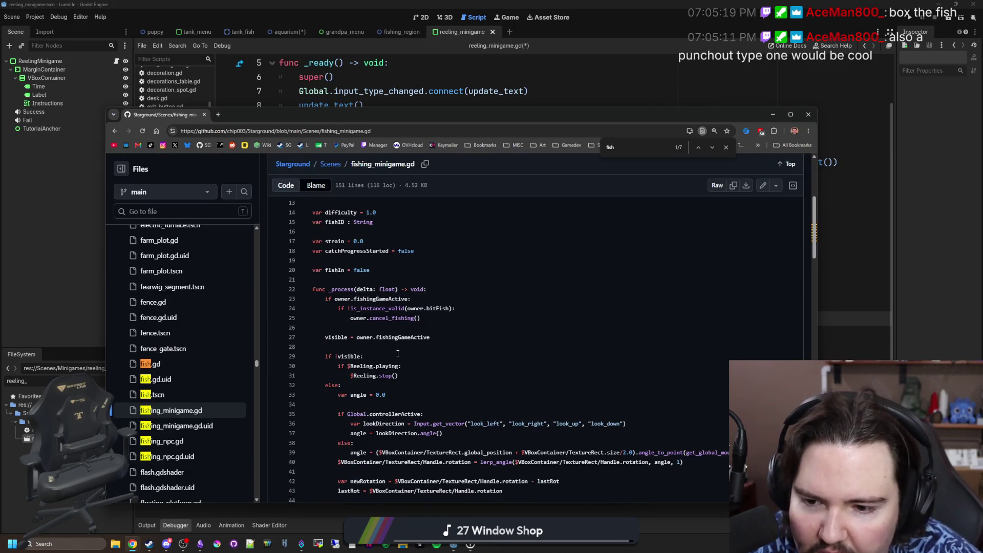
scroll(427, 382, "down", 1)
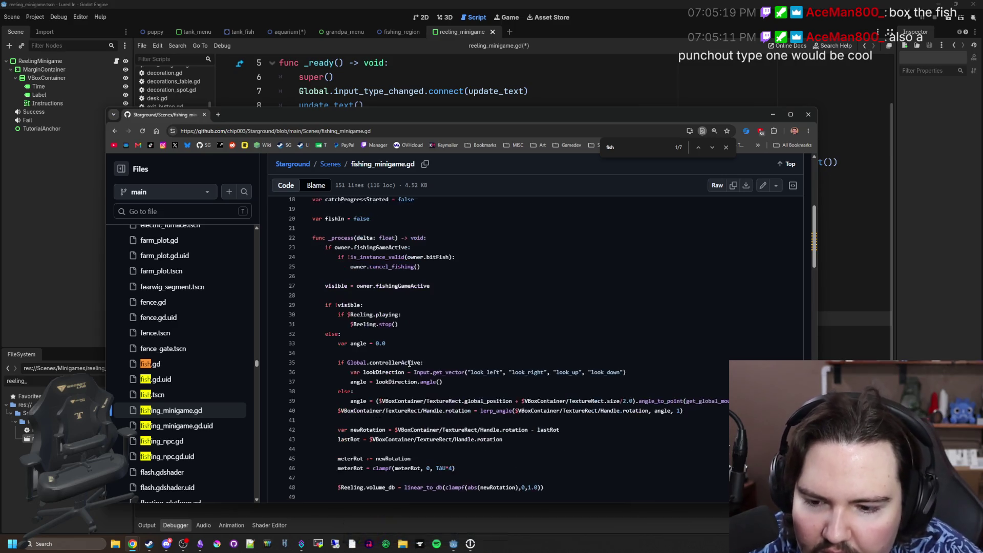
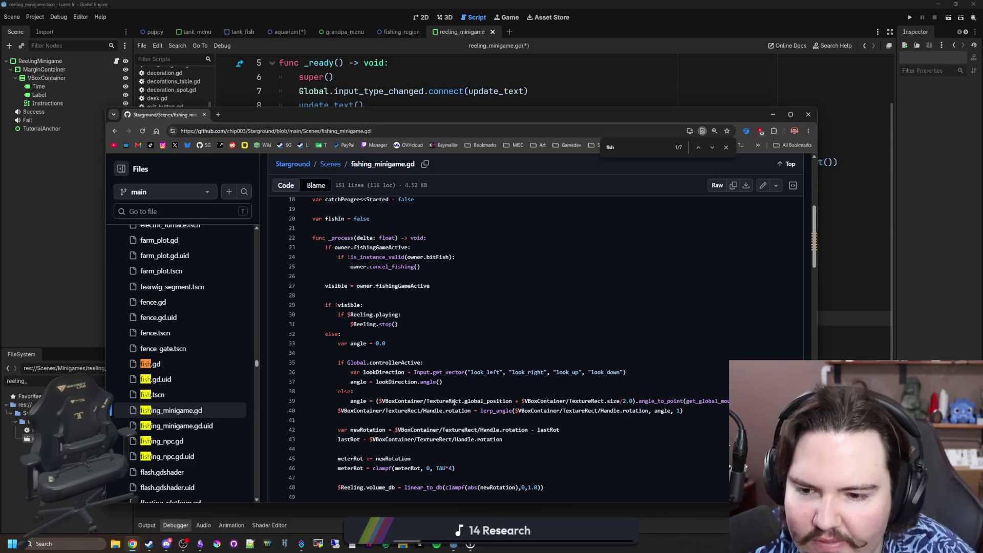
Step: Review the lastRot rotation code in GitHub's fishing_minigame.gd, then move Chrome to the right edge
scroll(455, 401, "up", 5)
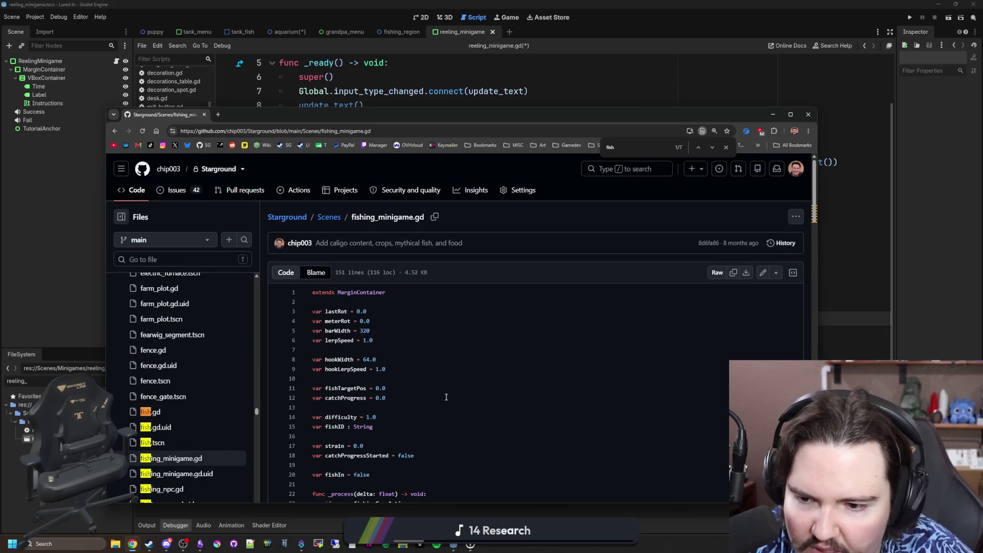
double_click(341, 312)
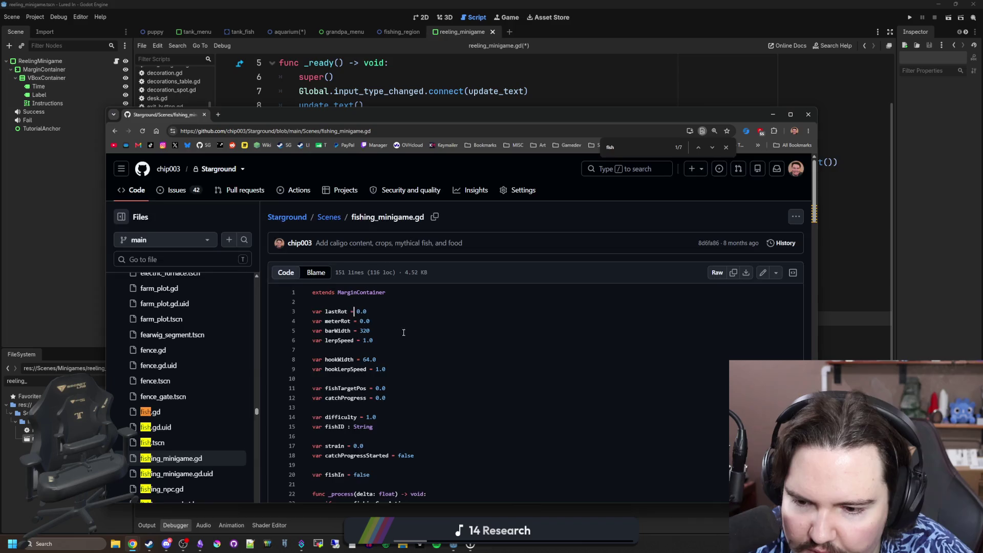
scroll(514, 369, "down", 5)
scroll(514, 369, "down", 5)
scroll(513, 366, "up", 5)
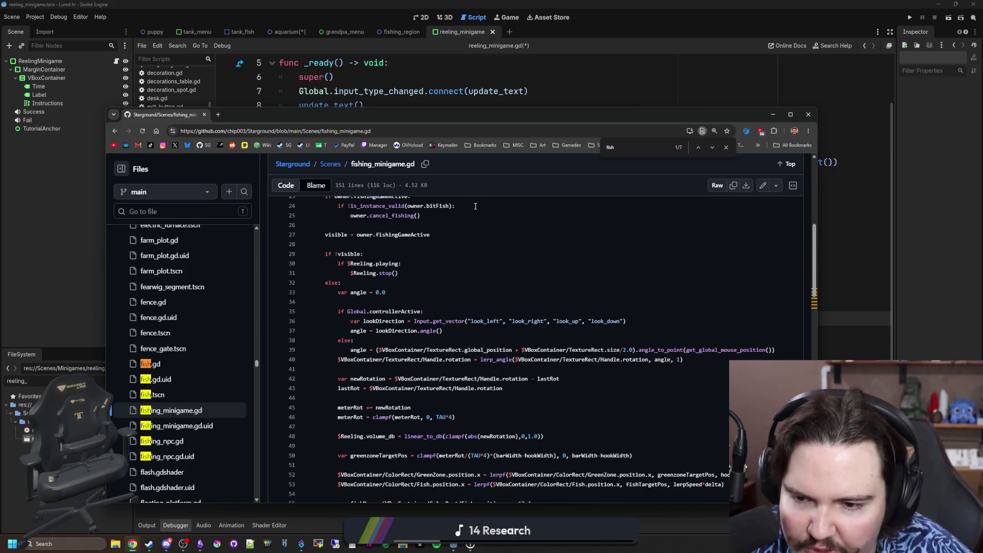
left_click_drag(566, 112, 982, 110)
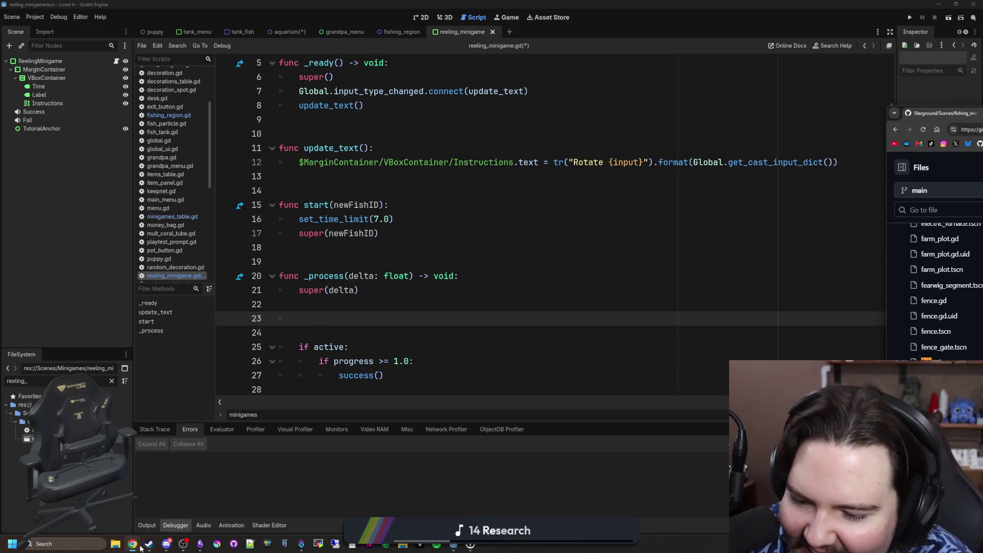
Step: Append 'punchout minigame (box the fish)' to the Lucidchart Fishing Game ideas, then return to Godot
mouse_move(132, 544)
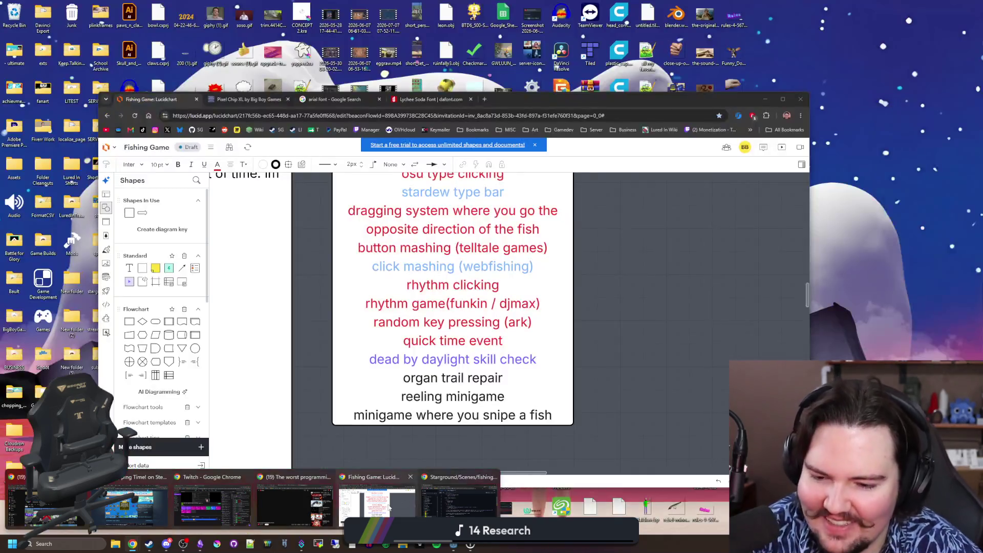
left_click(388, 507)
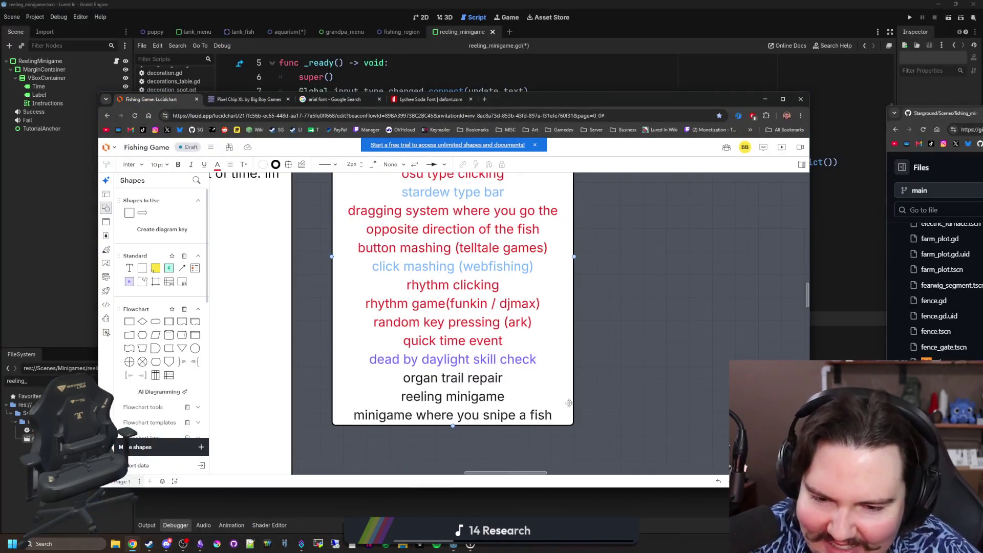
left_click(564, 413)
double_click(548, 418)
left_click(558, 416)
key("Return")
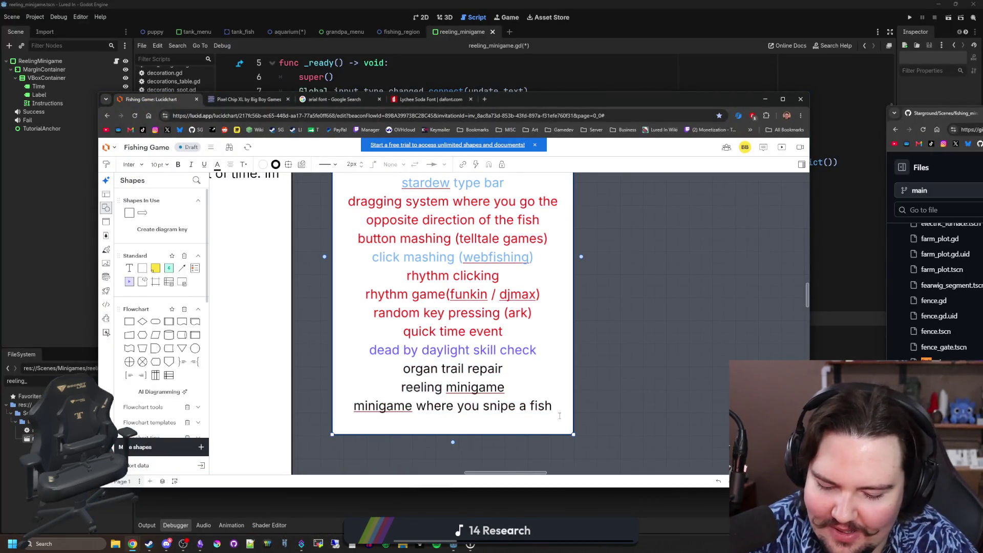
type("pucnh")
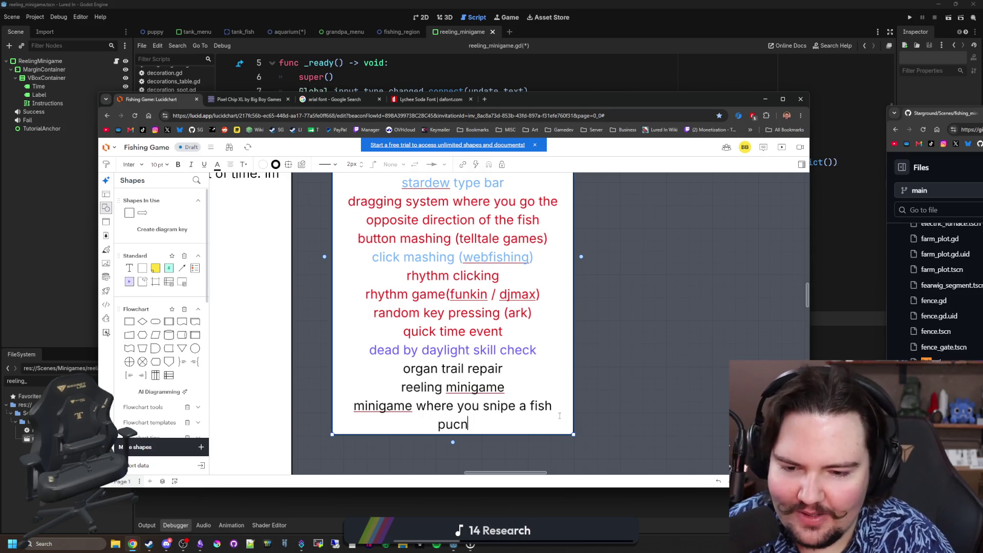
key("BackSpace")
key("BackSpace")
type("nchout minigame (")
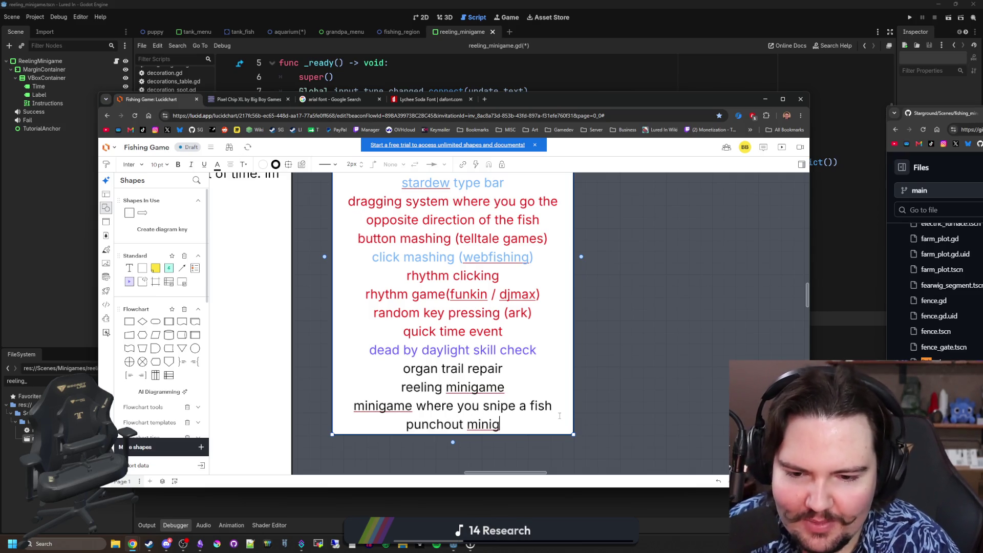
type("box the fish)")
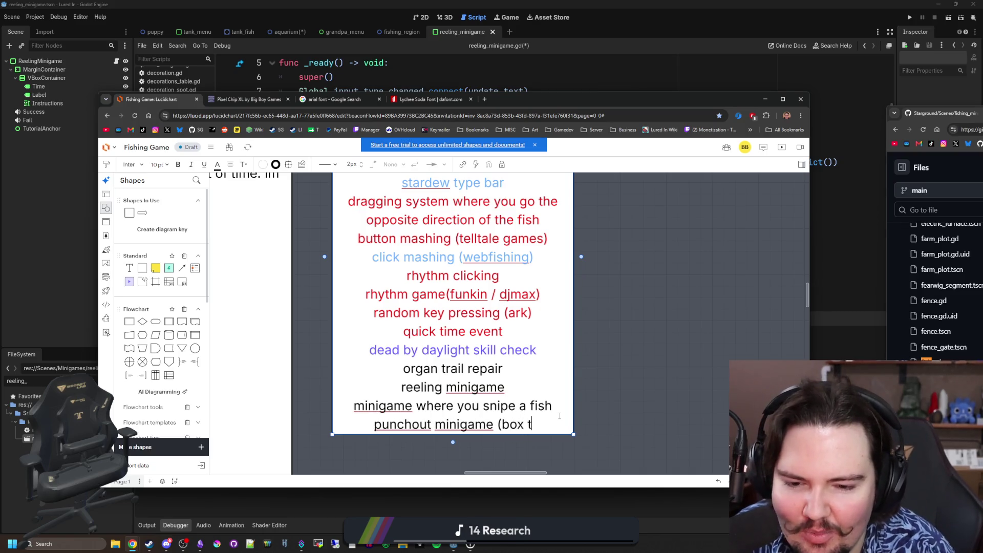
left_click(655, 352)
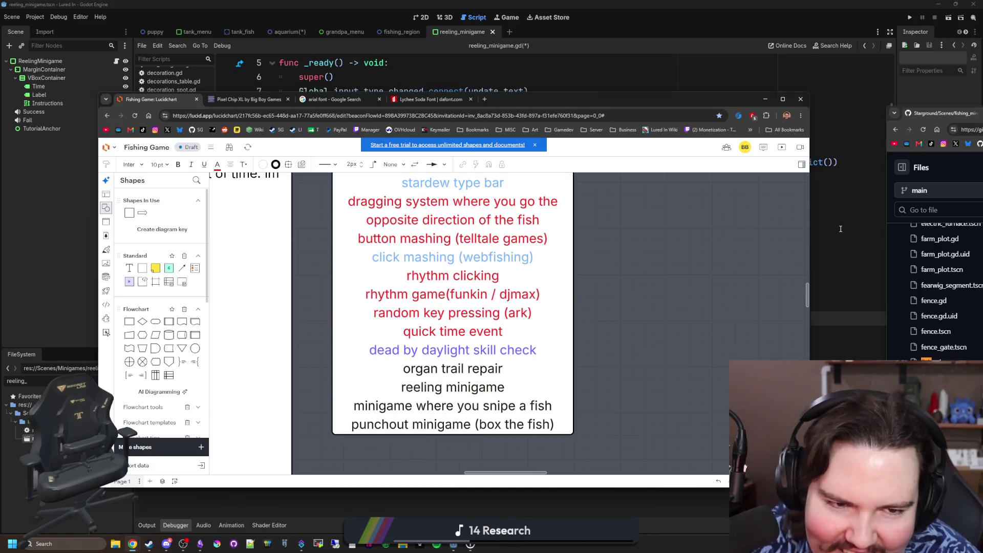
key("alt+Tab")
left_click(331, 319)
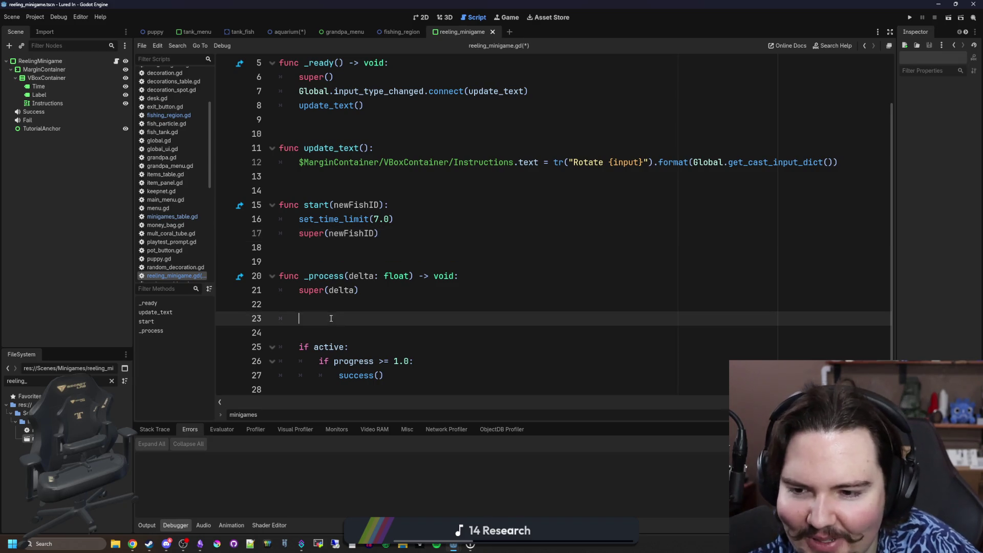
Step: Paste GitHub lines 35–40 angle code into _process at line 23 and dedent the block
mouse_move(982, 117)
left_mouse_down()
mouse_move(580, 125)
mouse_move(497, 110)
left_mouse_up()
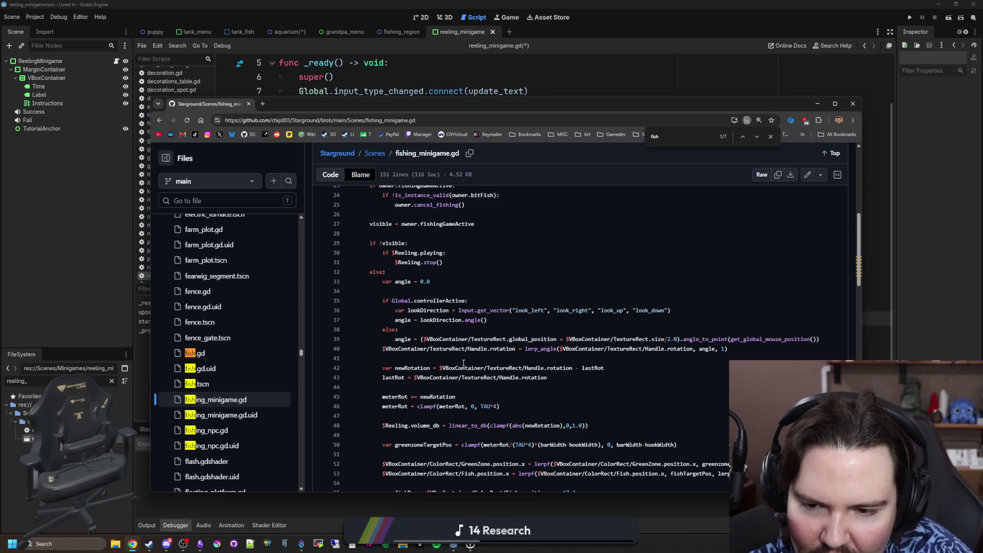
left_click_drag(470, 357, 337, 299)
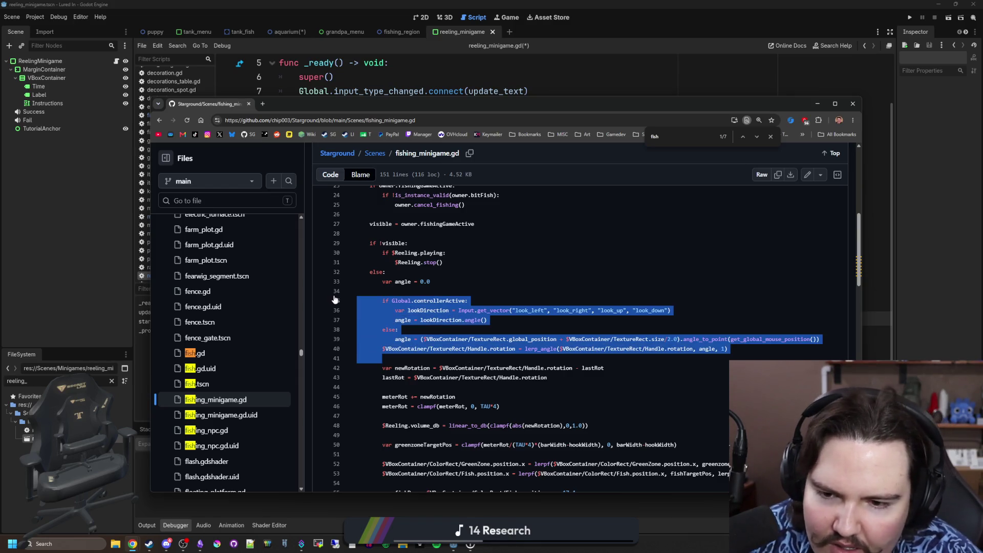
left_click(343, 261)
left_click(303, 319)
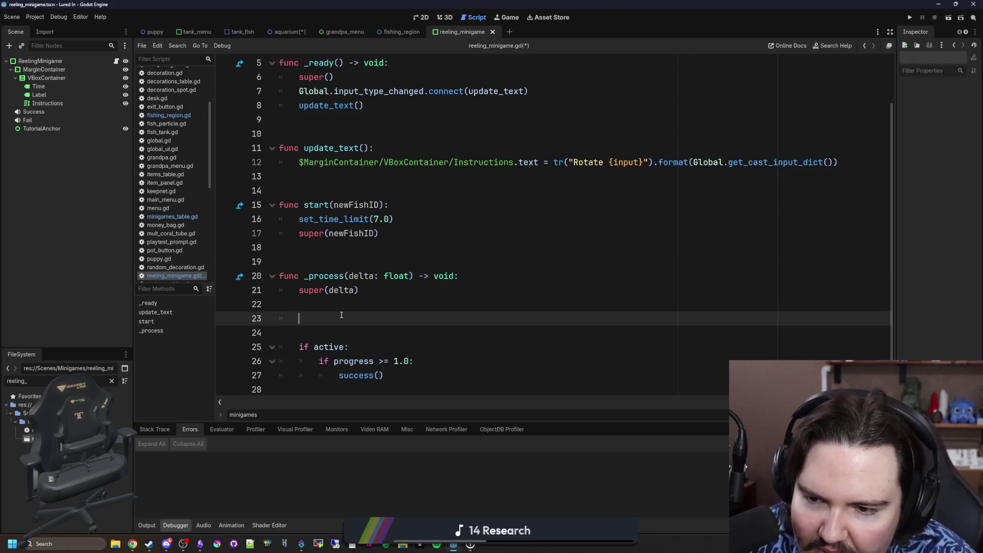
key("ctrl+v")
key("shift+Tab")
scroll(383, 337, "down", 1)
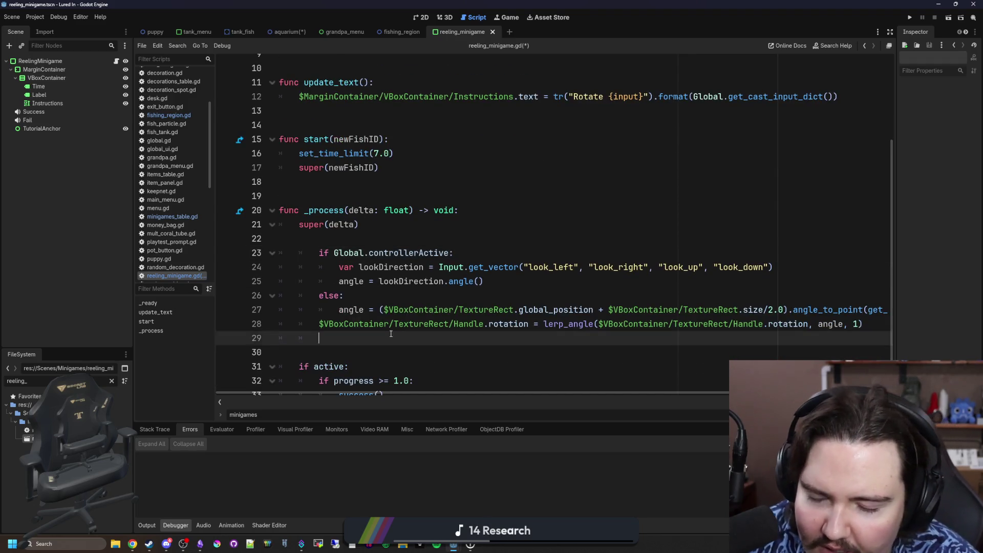
left_click_drag(383, 337, 241, 254)
key("shift+Tab")
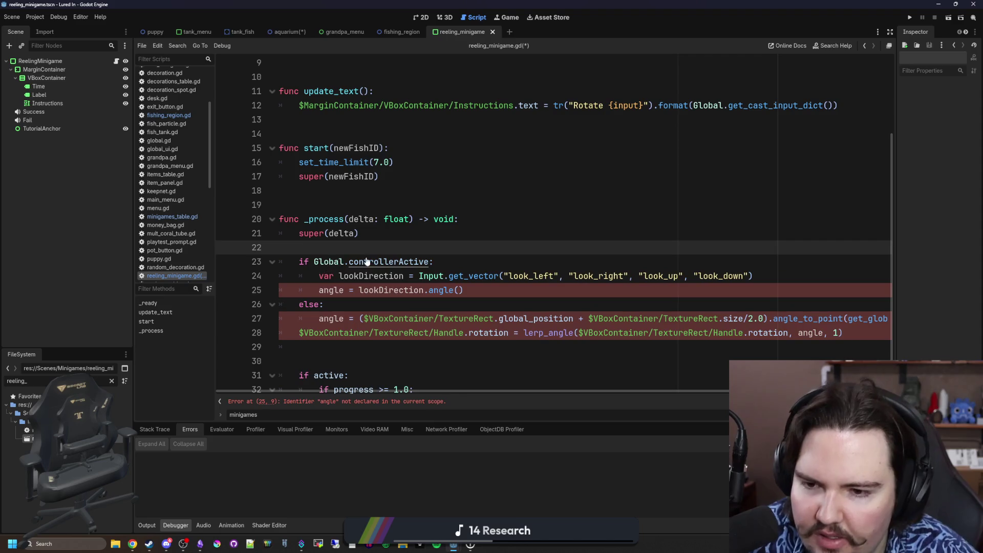
left_click(547, 287)
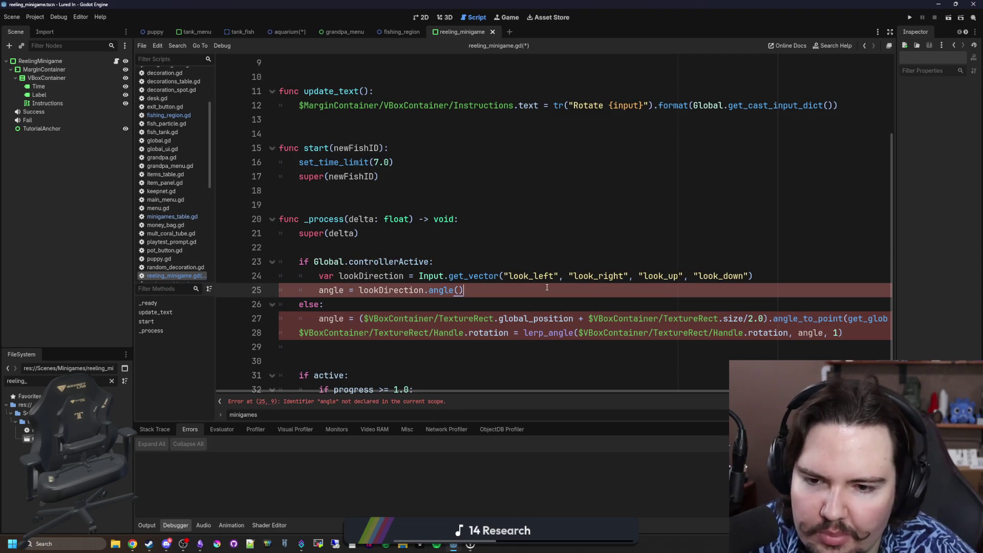
Step: Open and close Project Settings, then bring up the Project menu again
left_click(34, 17)
left_click(44, 31)
left_click(661, 159)
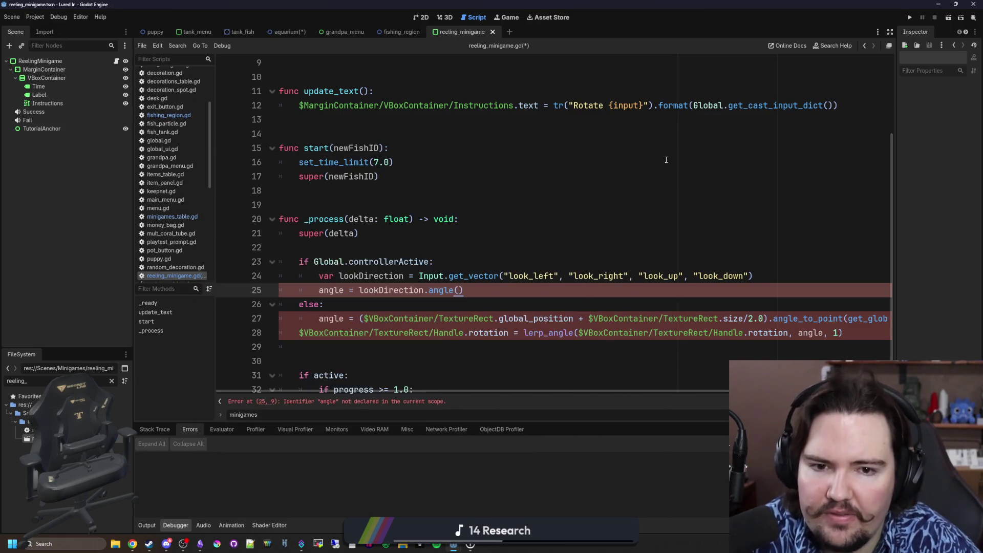
left_click(35, 17)
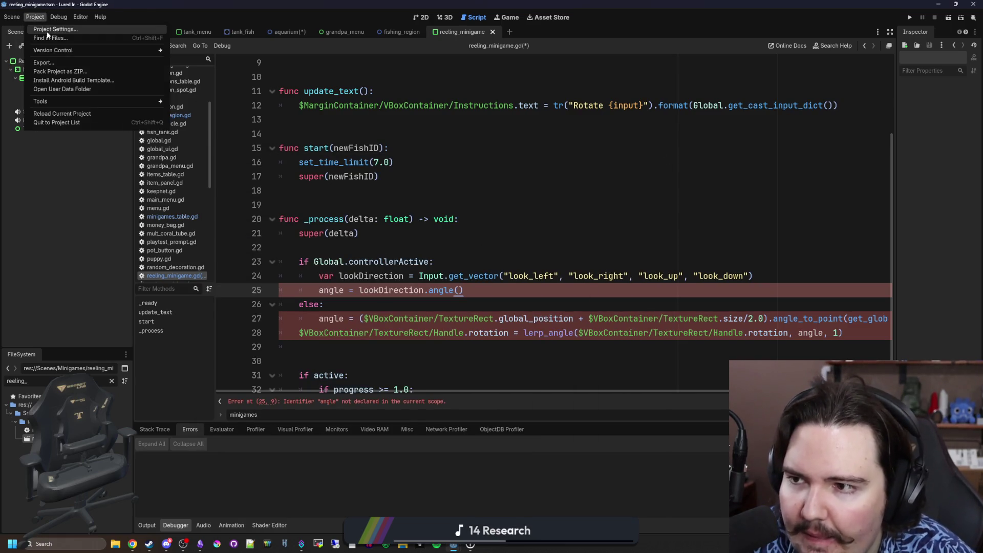
left_click(44, 30)
left_click(264, 174)
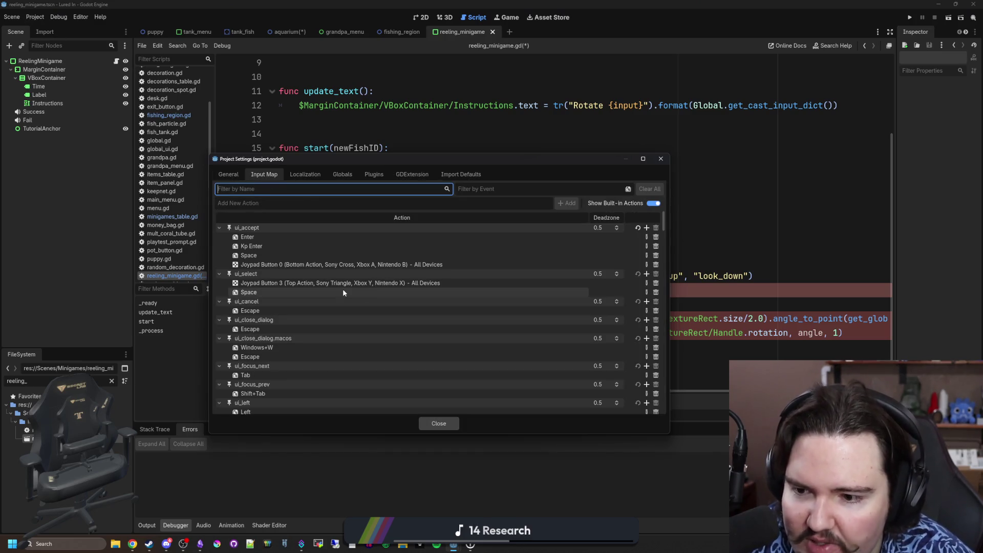
scroll(343, 289, "down", 20)
scroll(489, 312, "down", 3)
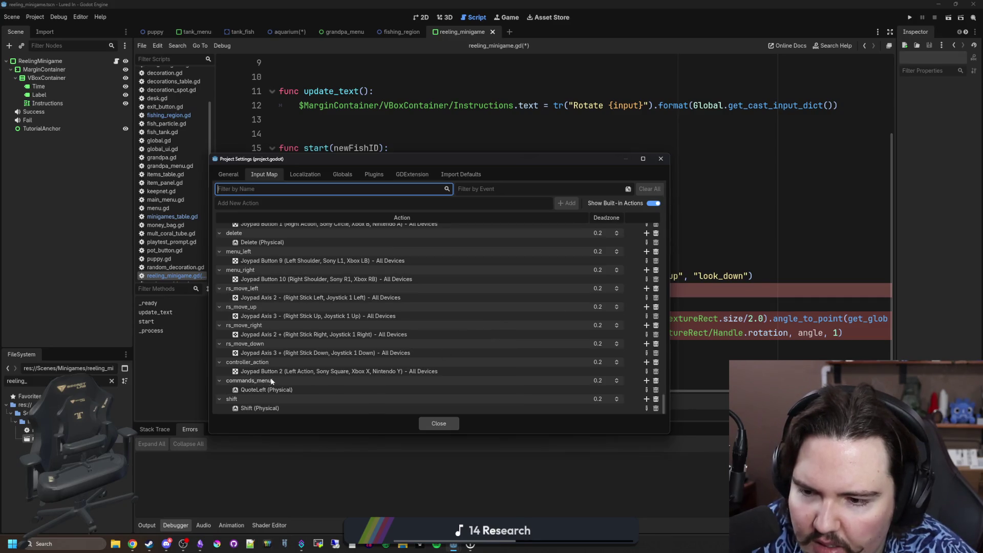
scroll(270, 379, "up", 3)
scroll(325, 300, "up", 4)
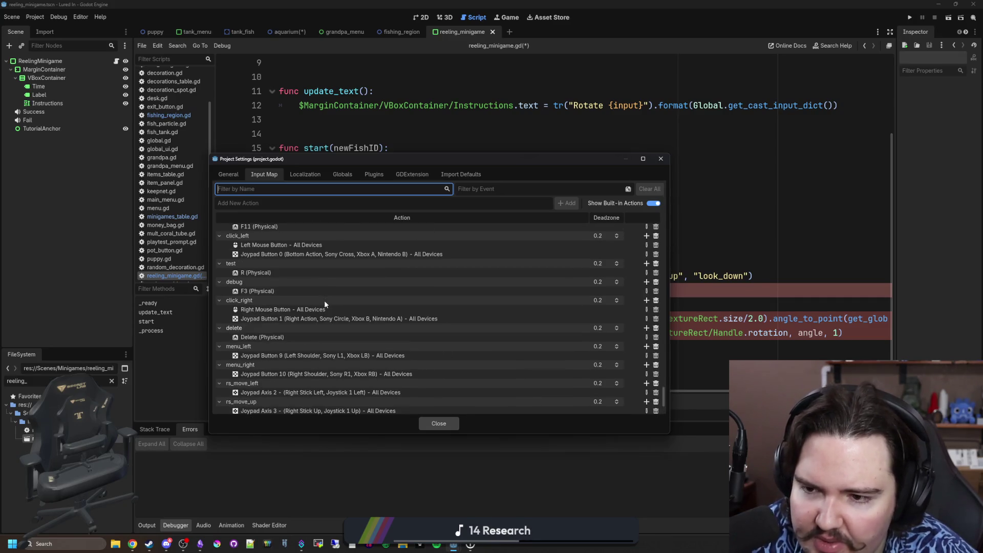
left_click(439, 423)
left_click(537, 264)
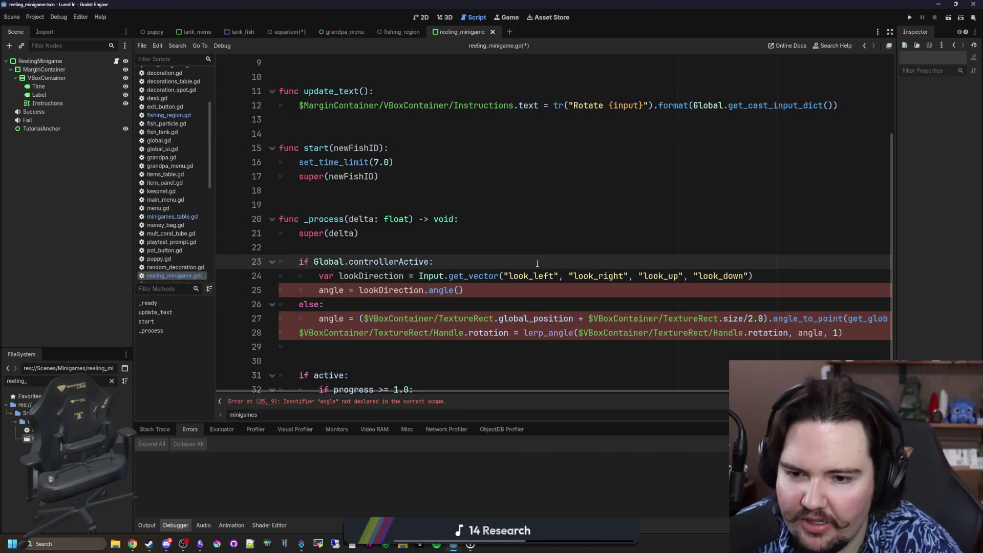
Step: Insert a new line 24 with Input.get_joy_axis chosen from autocomplete
key("Return")
key("Return")
key("Up")
type("Input.")
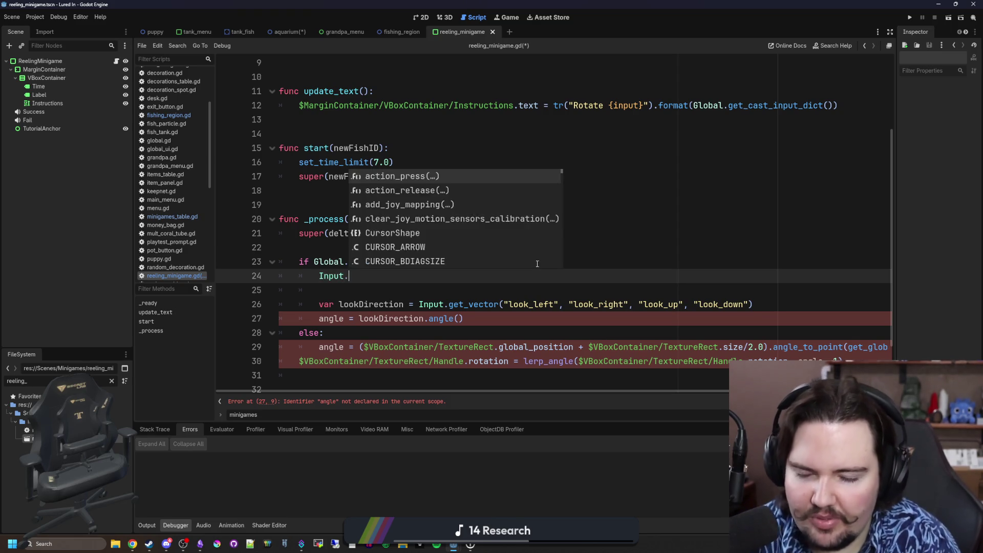
type("get_joy_an")
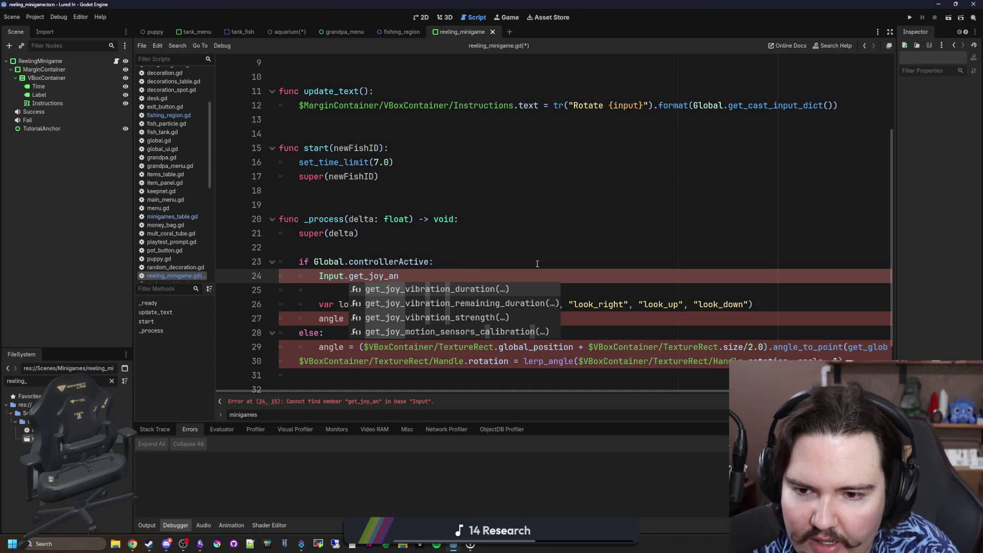
type("gl")
key("BackSpace")
key("BackSpace")
key("BackSpace")
type("ddc")
key("BackSpace")
key("BackSpace")
key("BackSpace")
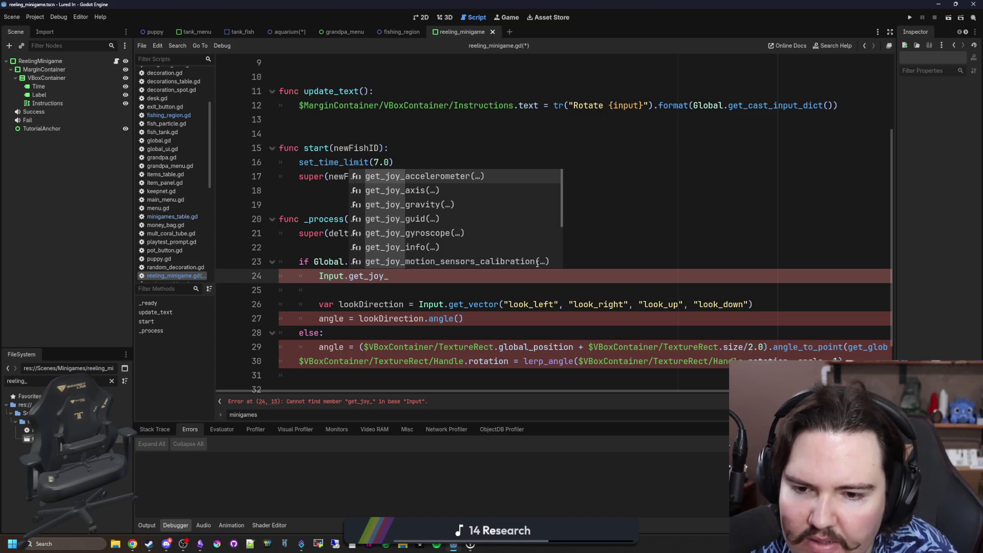
key("Down")
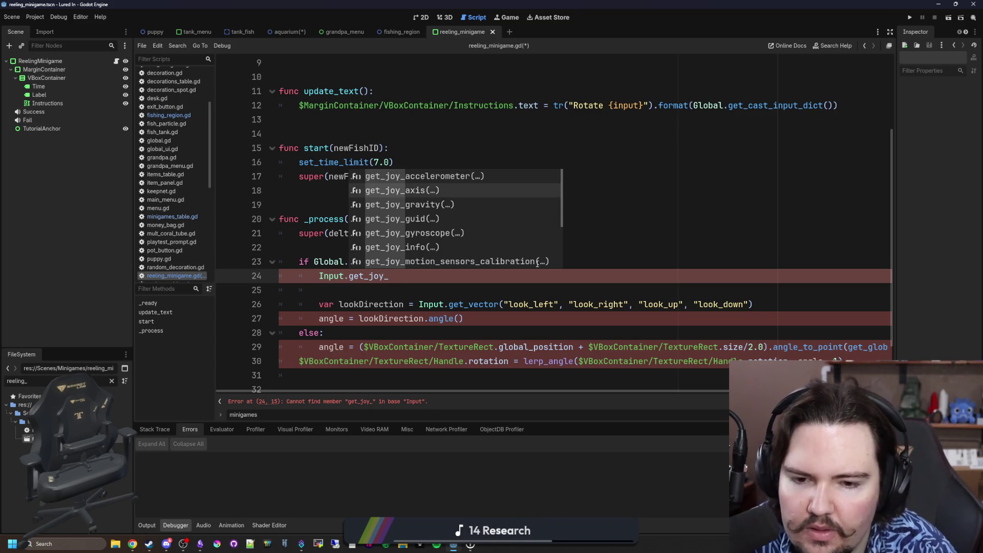
key("Down")
key("Down")
key("Down")
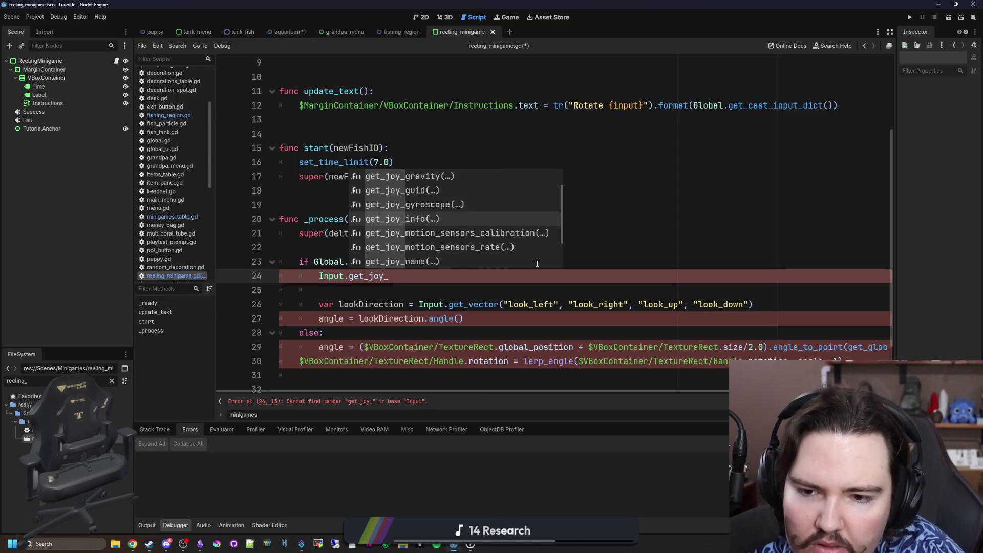
key("Down")
key("Down")
key("Down")
key("Up")
key("Up")
key("Up")
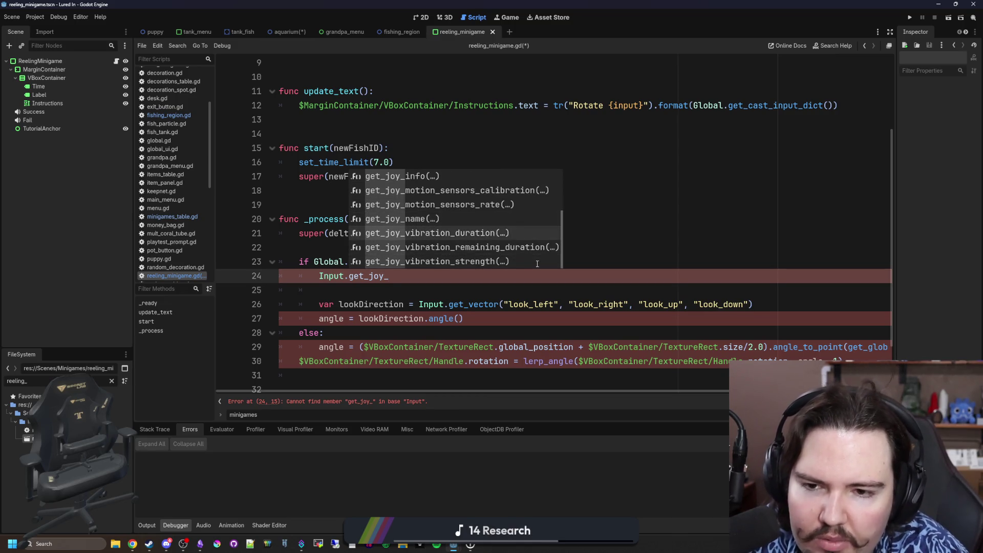
key("Up")
key("Up")
key("Up")
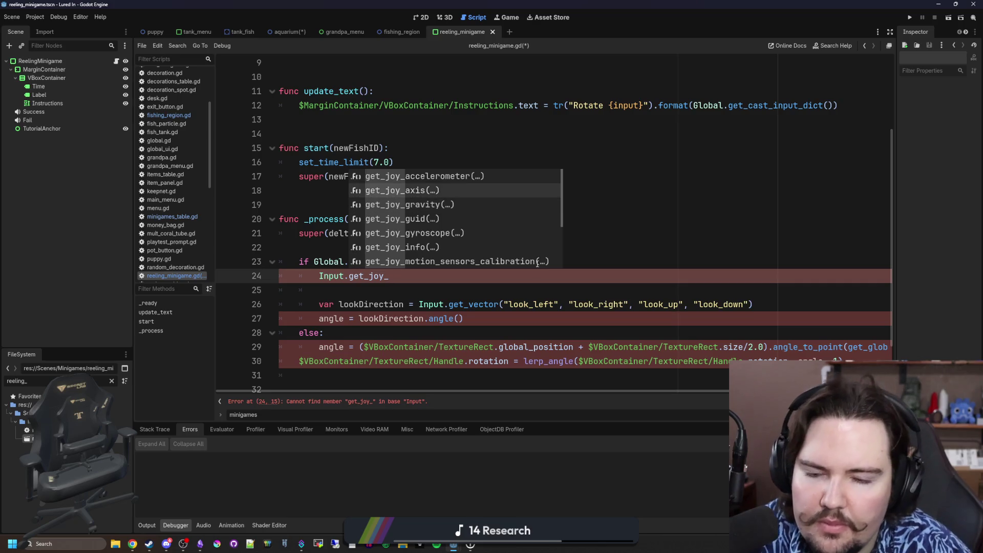
key("Return")
Step: Read the get_joy_axis documentation, then go back to the reeling script
left_click(397, 277, "ctrl")
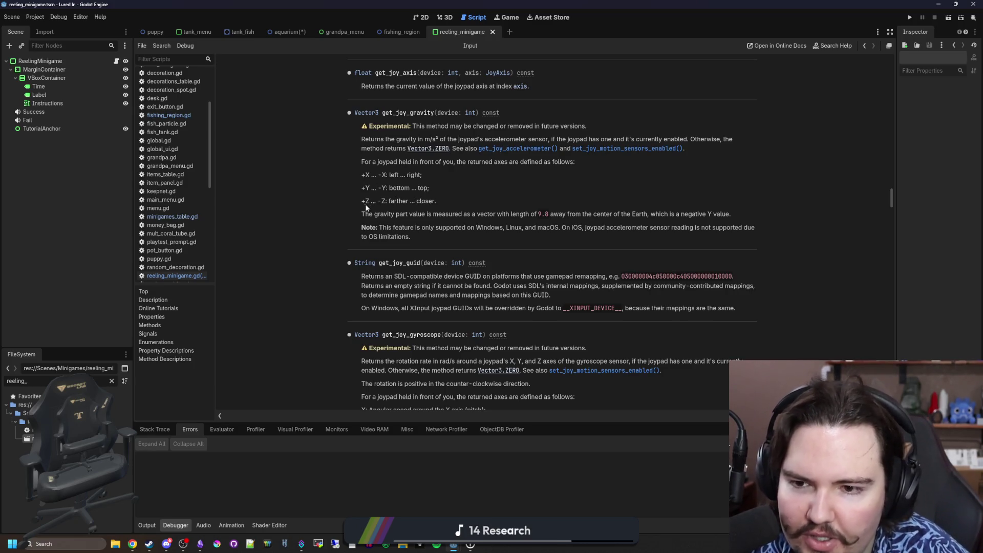
left_click_drag(401, 202, 404, 201)
left_click(403, 200)
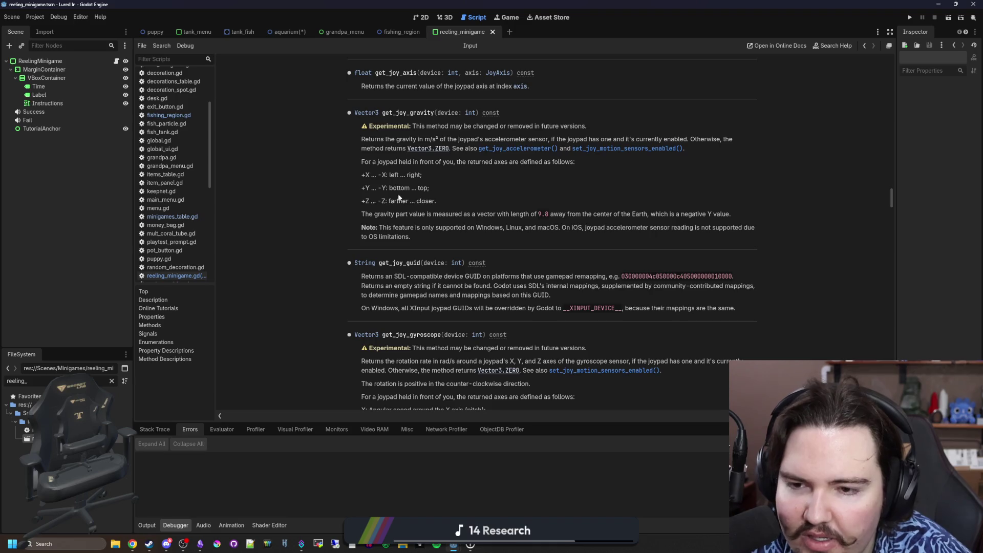
key("alt+Left")
Step: Pass 0 and JOY_AXIS_LEFT_X to get_joy_axis, then delete that whole line
left_click(417, 234)
type("0,")
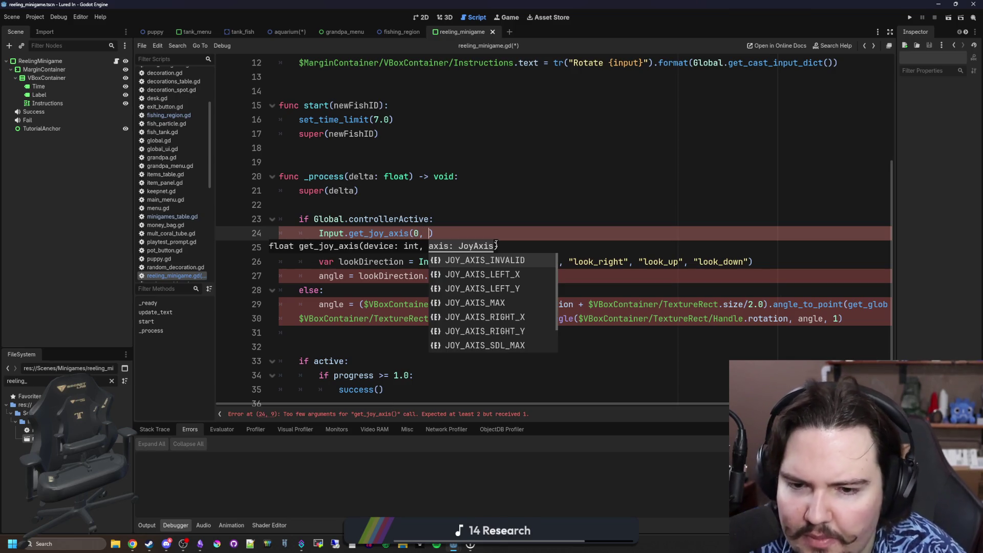
key("Down")
key("Down")
key("Down")
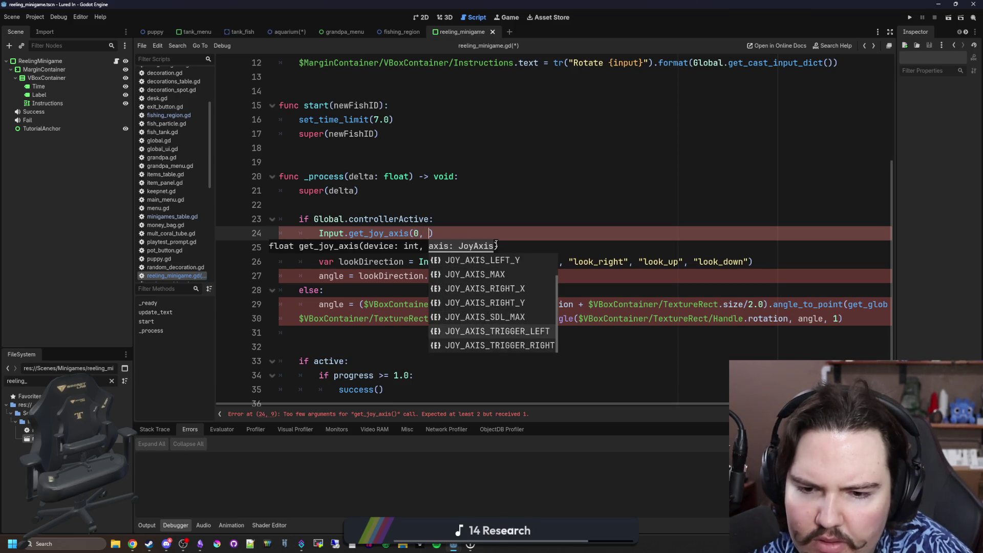
key("Up")
key("Up")
key("Up")
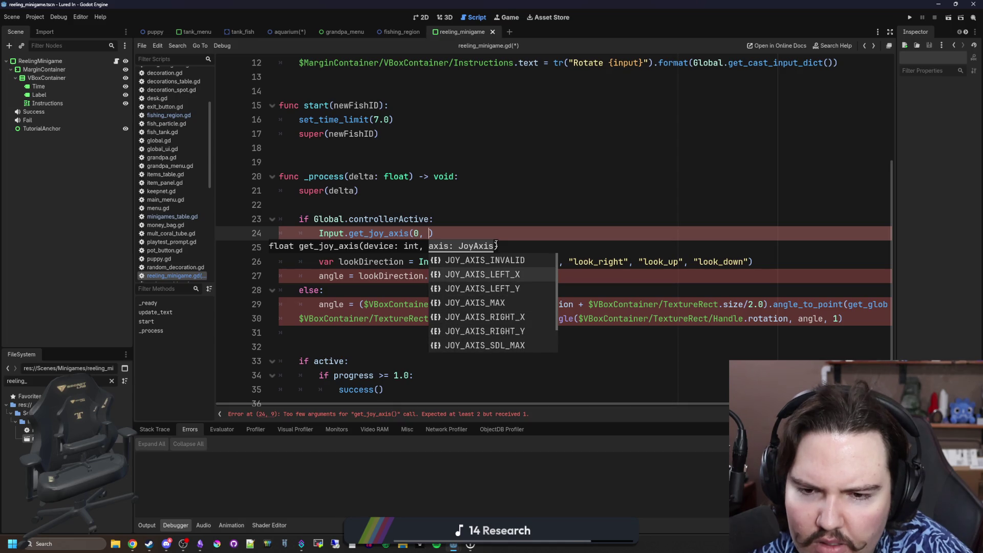
key("Return")
left_click(556, 236)
left_click_drag(555, 247, 458, 214)
key("BackSpace")
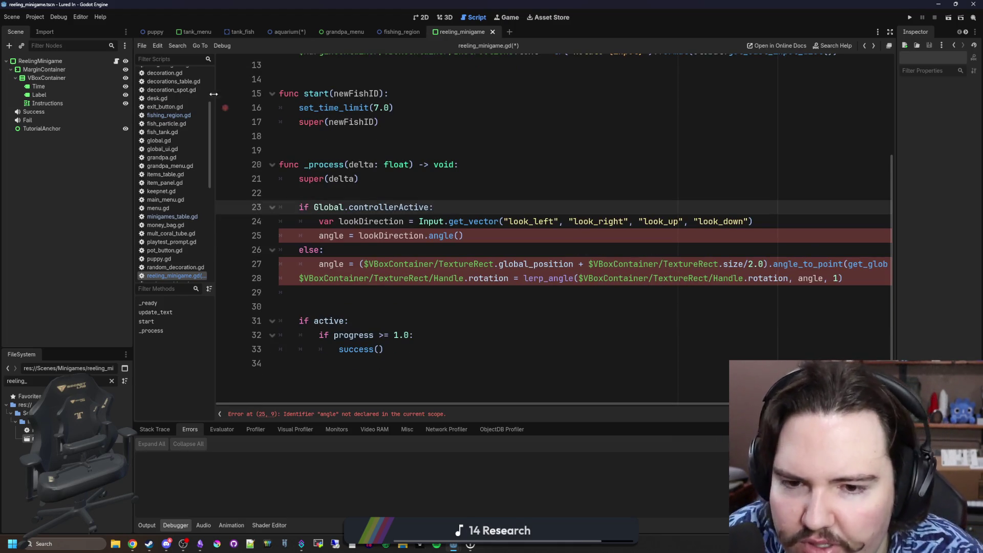
Step: Replace the look_left/right/up/down actions with left_stick_left, left_stick_right, left_stick_up, left_stick_down
double_click(531, 221)
type("st")
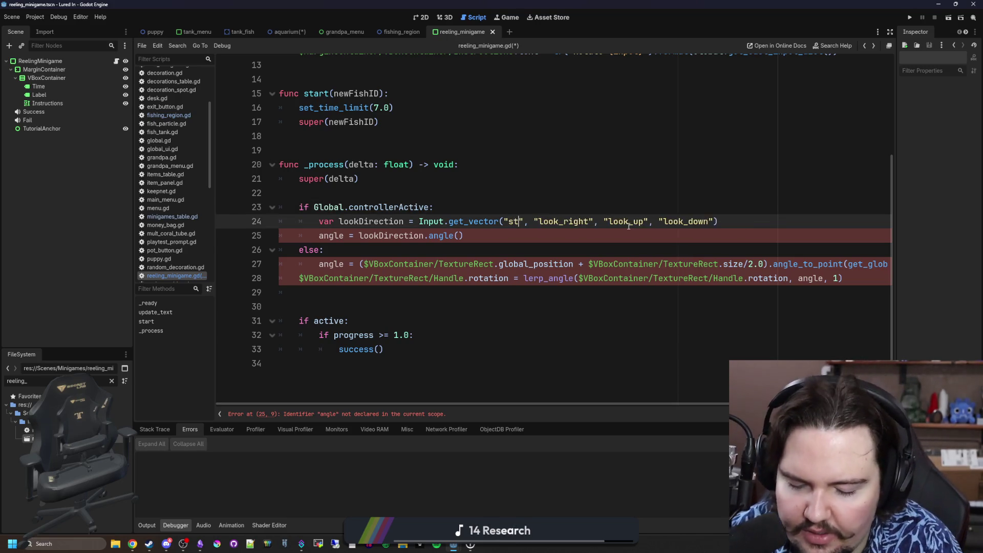
key("BackSpace")
key("BackSpace")
type("left_stick_left")
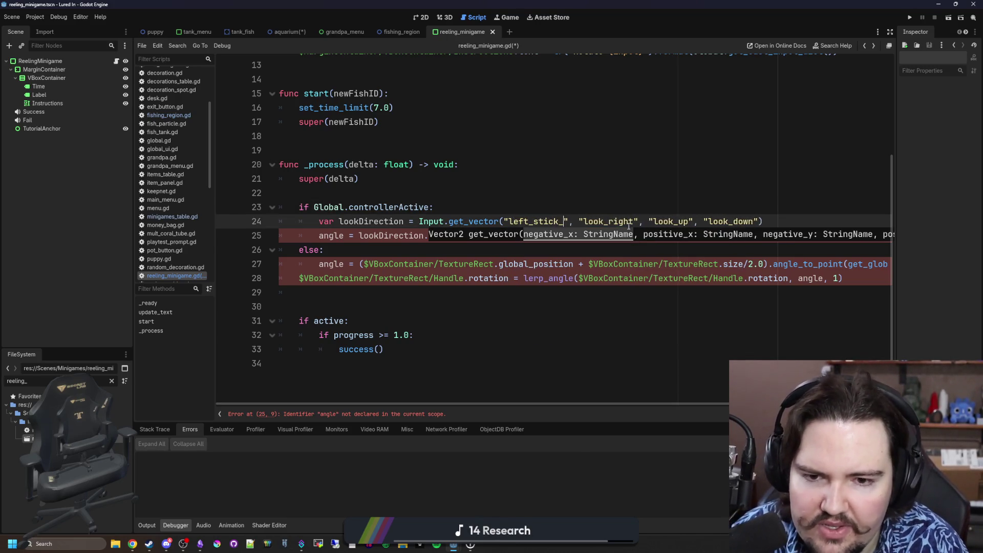
double_click(629, 221)
type("left_")
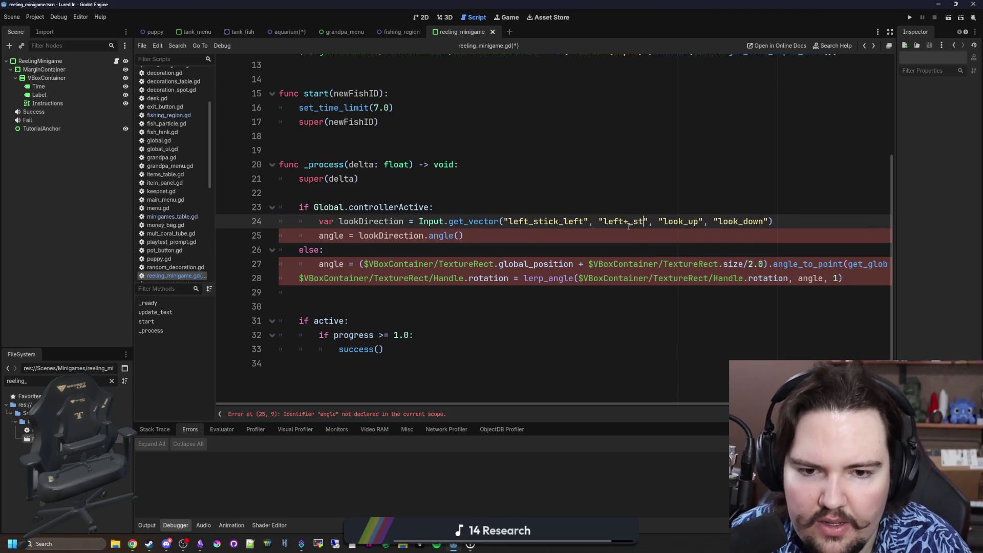
type("stick_")
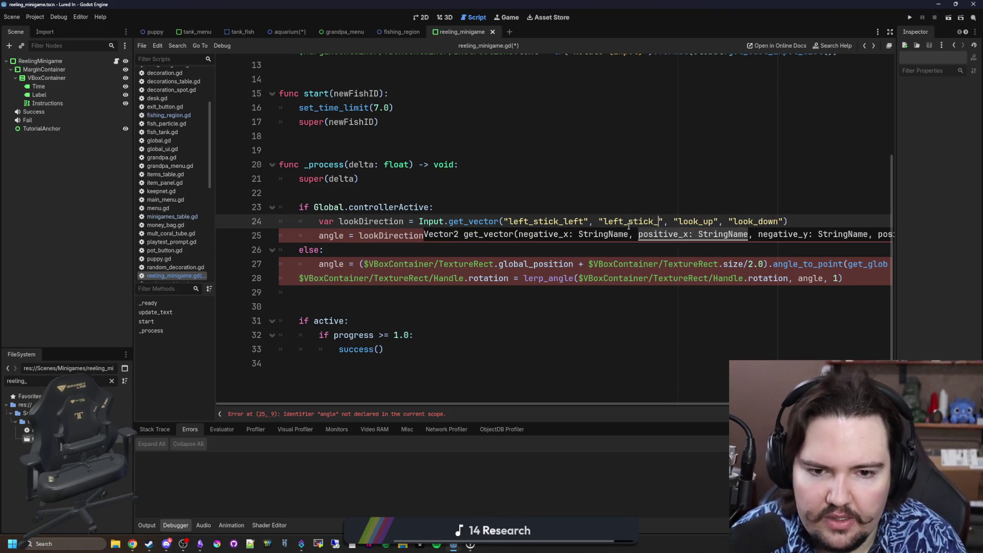
type("right")
double_click(717, 221)
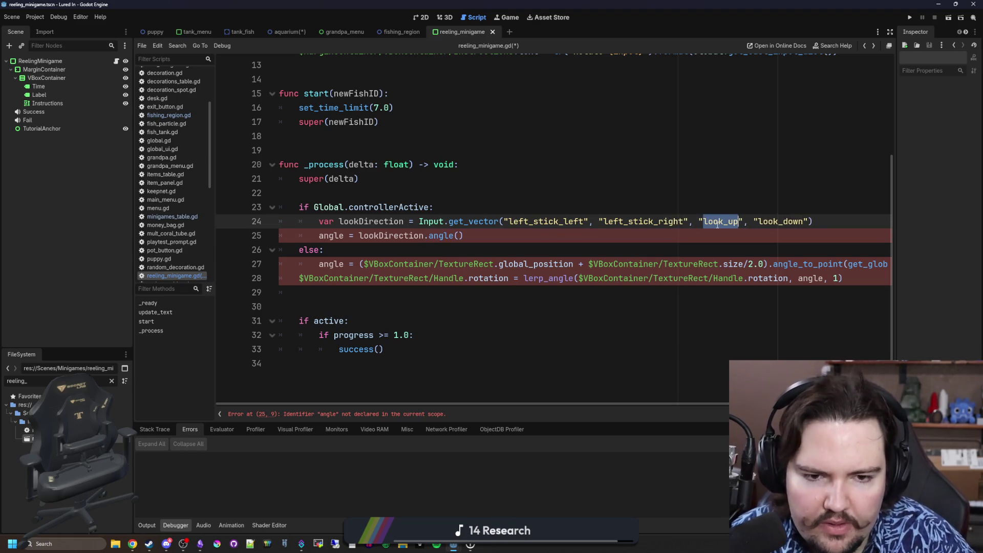
type("left_stick_up")
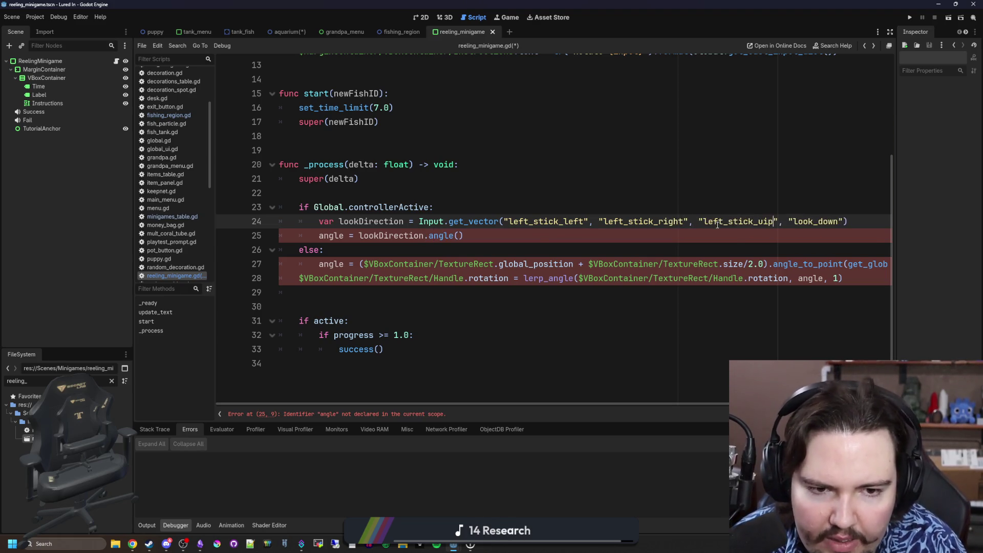
double_click(795, 221)
type("left_")
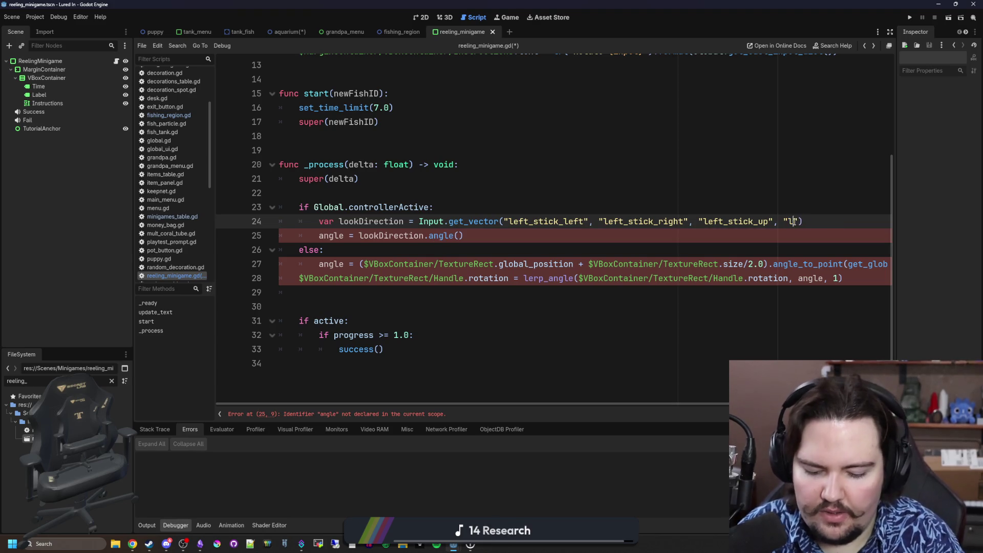
type("stick_down")
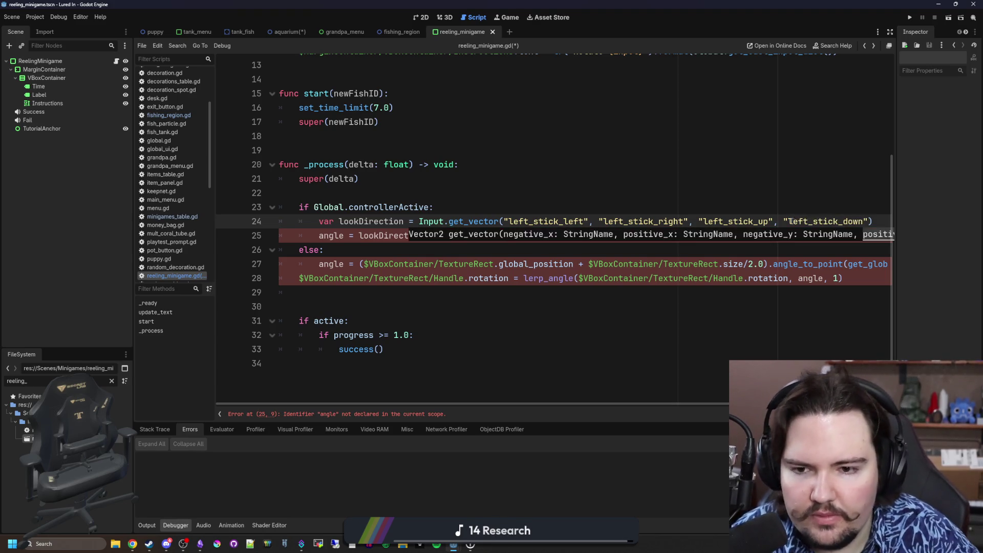
key("Up")
key("Up")
key("Up")
Step: Rename lookDirection to stickVector in its declaration and on the angle line
double_click(380, 235)
double_click(372, 222)
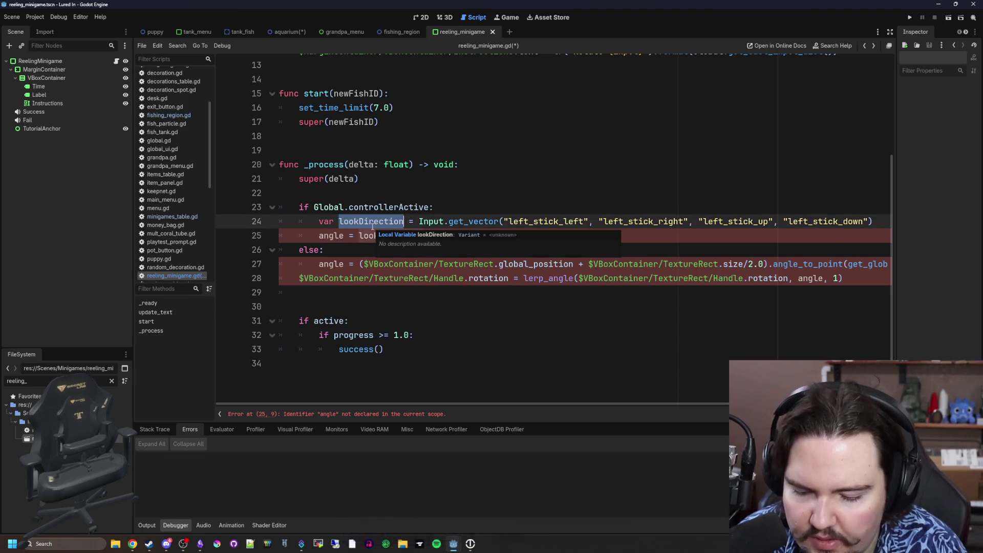
type("stickVector")
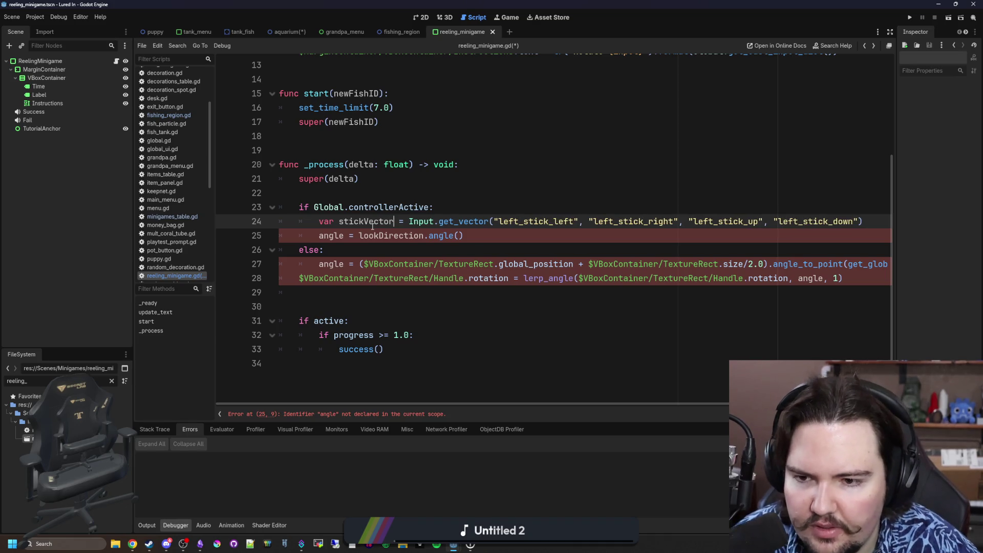
double_click(366, 222)
key("ctrl+c")
double_click(389, 236)
key("ctrl+v")
Step: Declare var angle = 0.0 on line 22 and open the project's Input Map settings
left_click(373, 197)
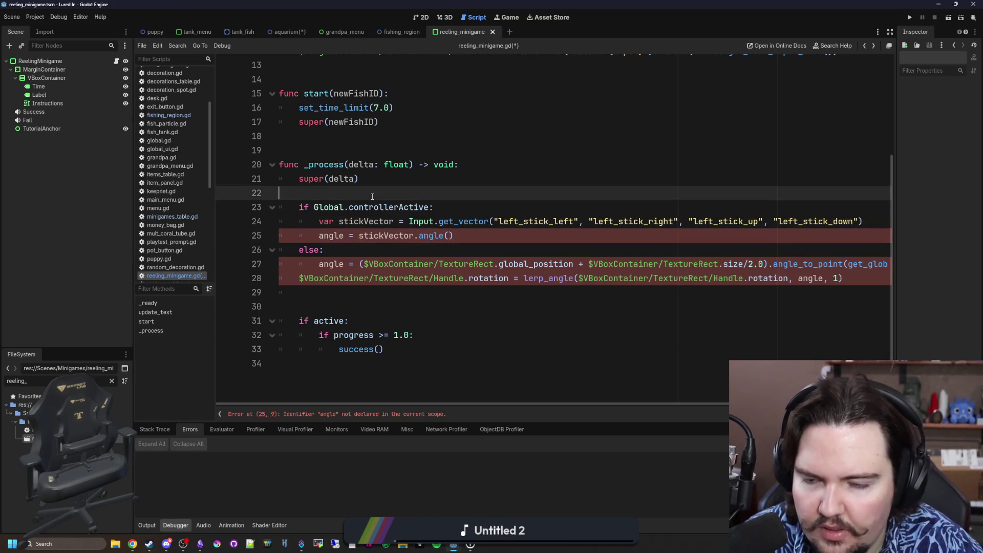
key("Return")
key("Return")
key("Up")
type("var angle = 0.0")
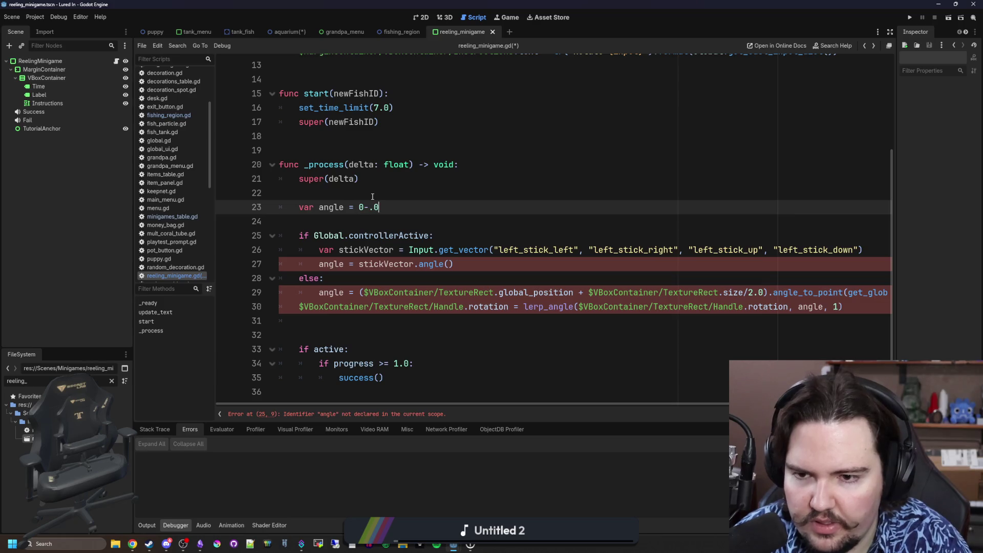
scroll(442, 220, "up", 1)
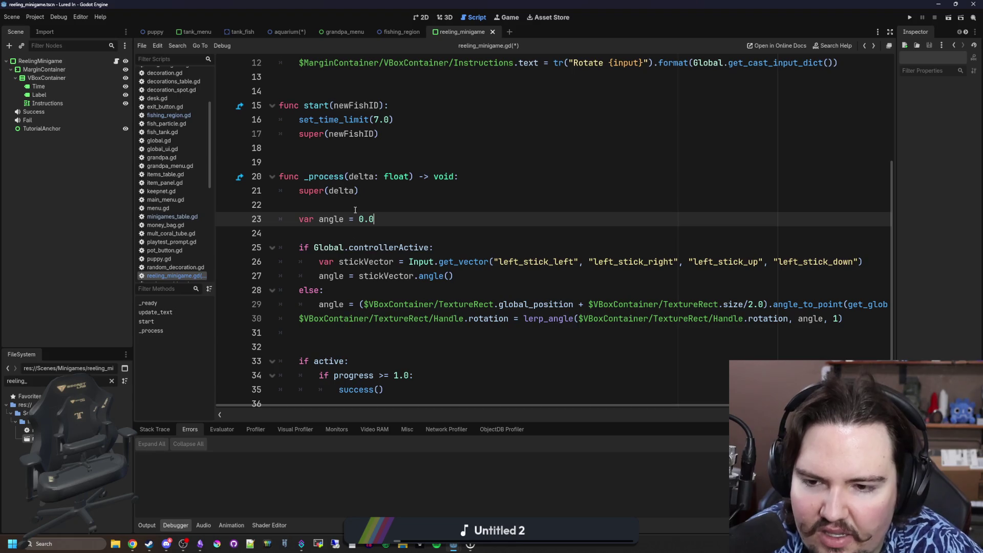
scroll(355, 210, "down", 1)
scroll(355, 210, "right", 2)
scroll(355, 210, "left", 2)
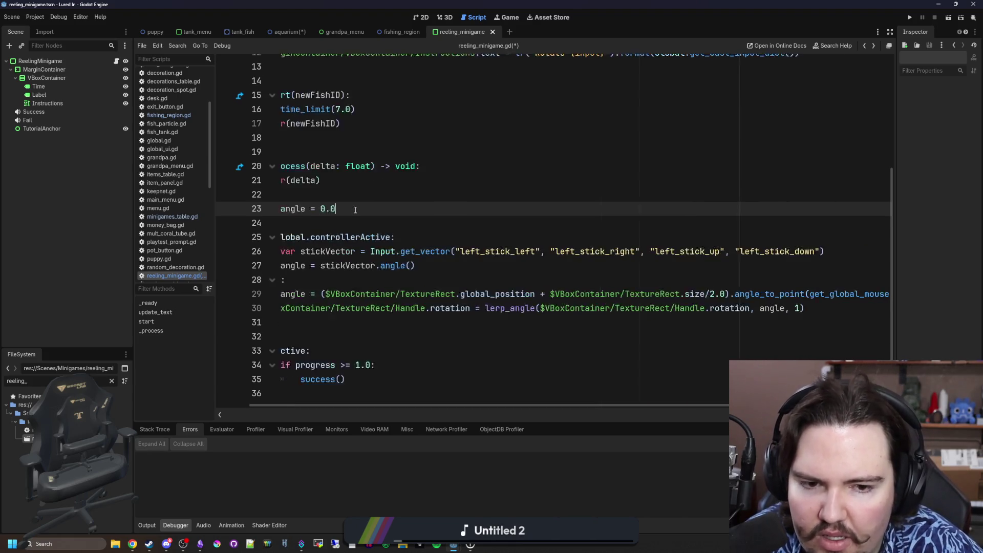
left_click(37, 17)
left_click(51, 29)
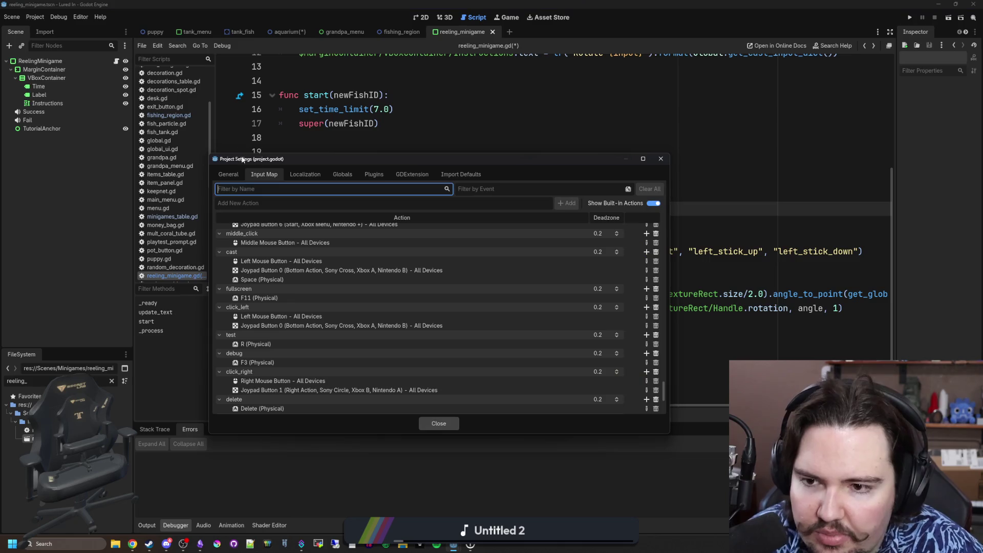
Step: Filter the Input Map for left_stick and add the left_stick_left action
type("left_stick")
left_click_drag(256, 187, 216, 188)
key("ctrl+c")
left_click(286, 204)
key("ctrl+v")
type("_lef")
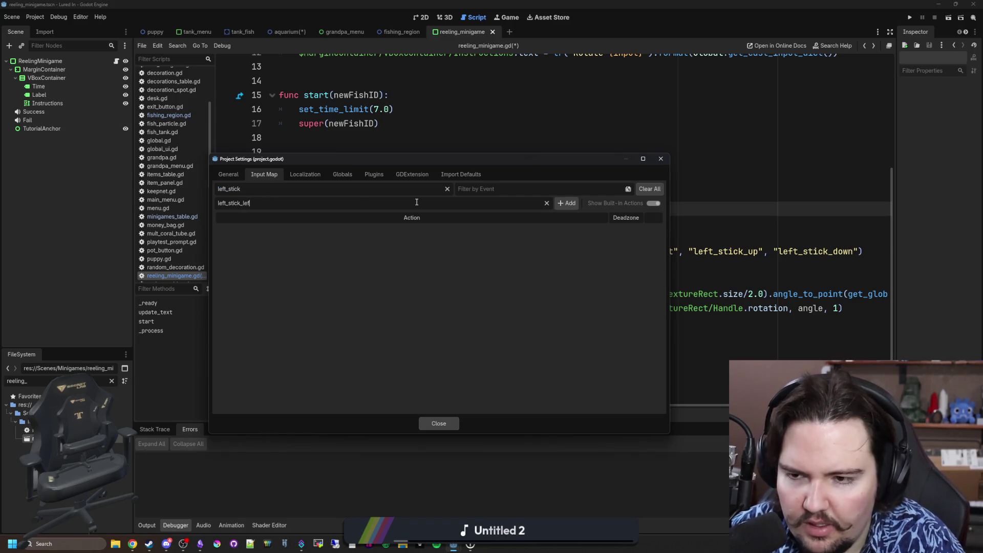
left_click(566, 206)
Step: Add the left_stick_right, left_stick_up and left_stick_down actions
left_click(489, 203)
key("ctrl+v")
type("_right")
key("Return")
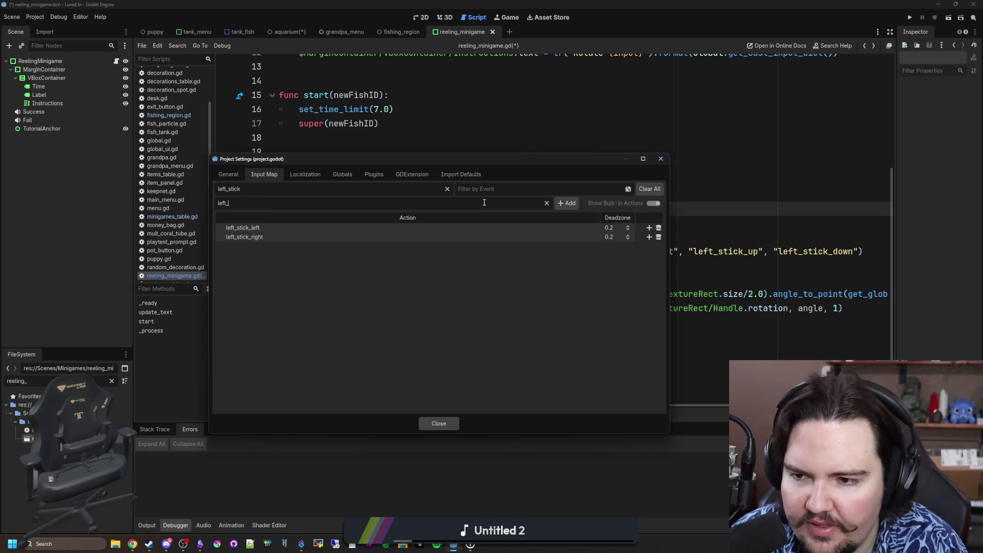
type("tick_up")
key("Return")
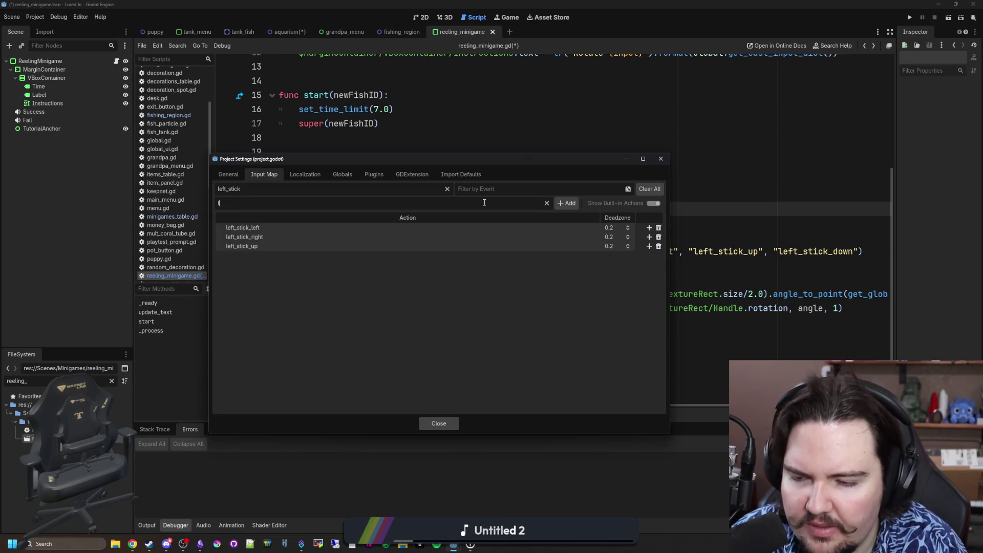
type("left_stick_down")
key("Return")
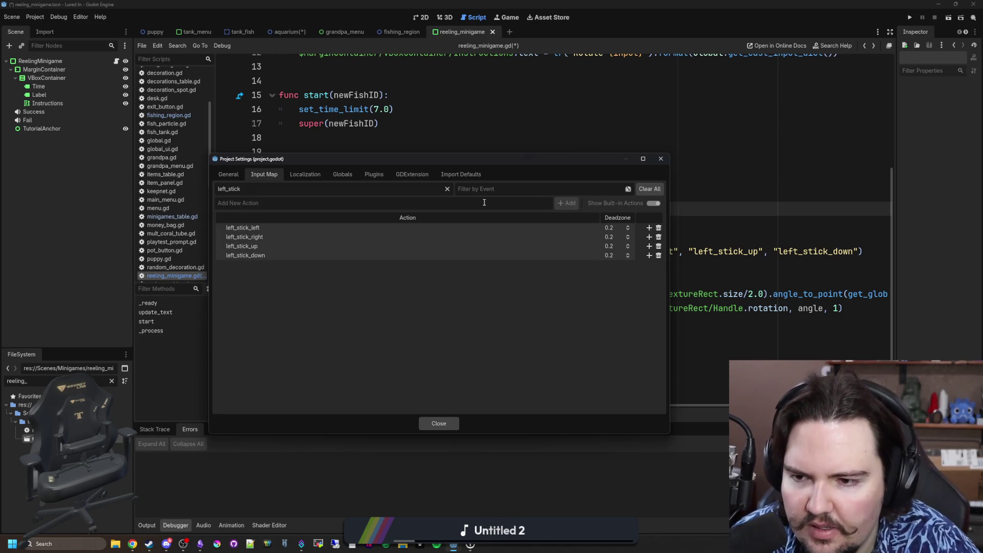
Step: Map left_stick_up to Joypad Axis 1 Left Stick Up, replacing an initial Joystick 3 Up pick
left_click(649, 246)
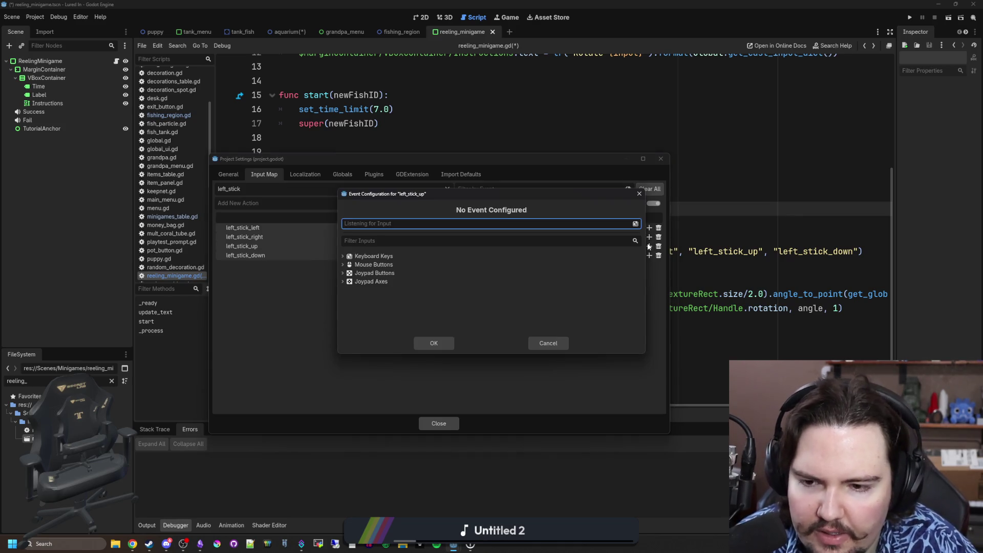
left_click(343, 282)
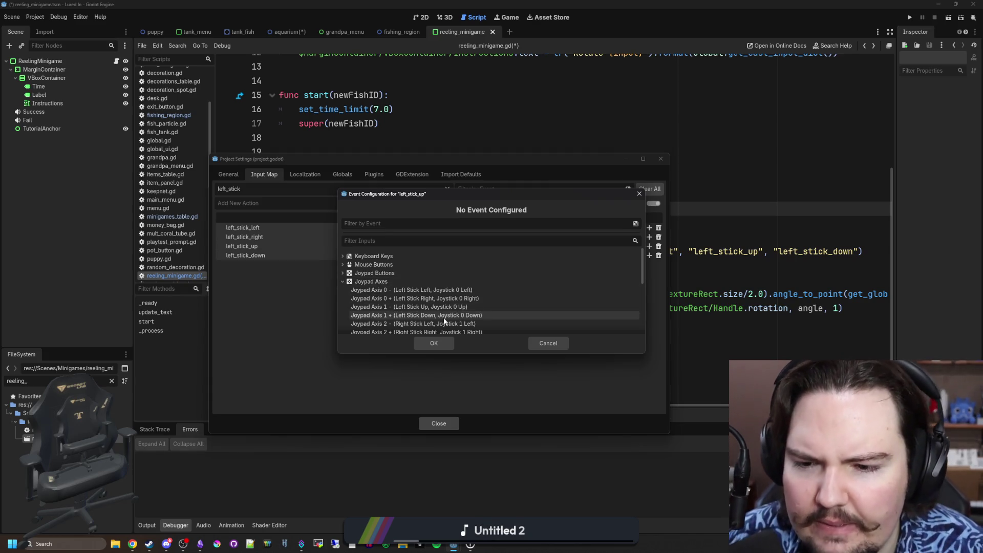
scroll(444, 303, "down", 3)
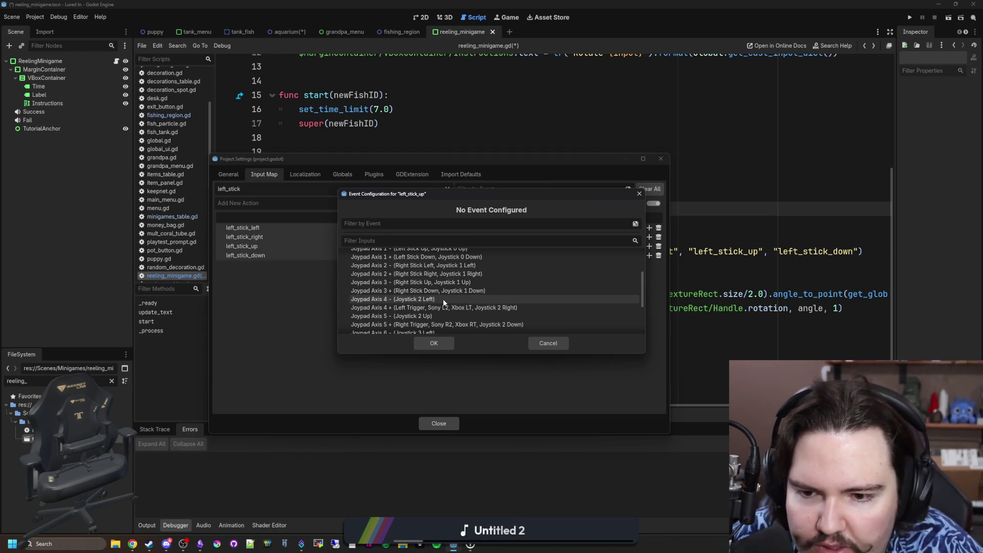
scroll(457, 293, "up", 1)
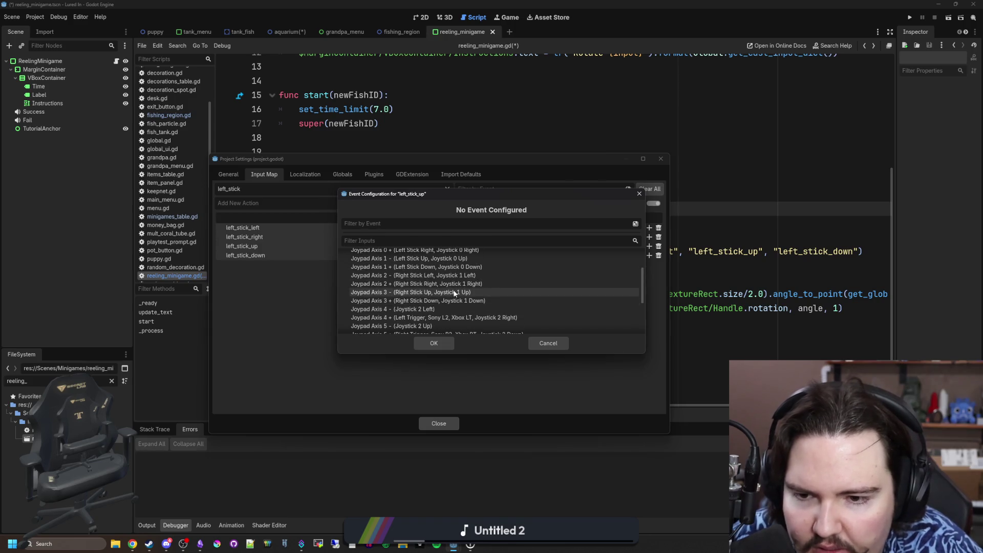
scroll(445, 304, "down", 5)
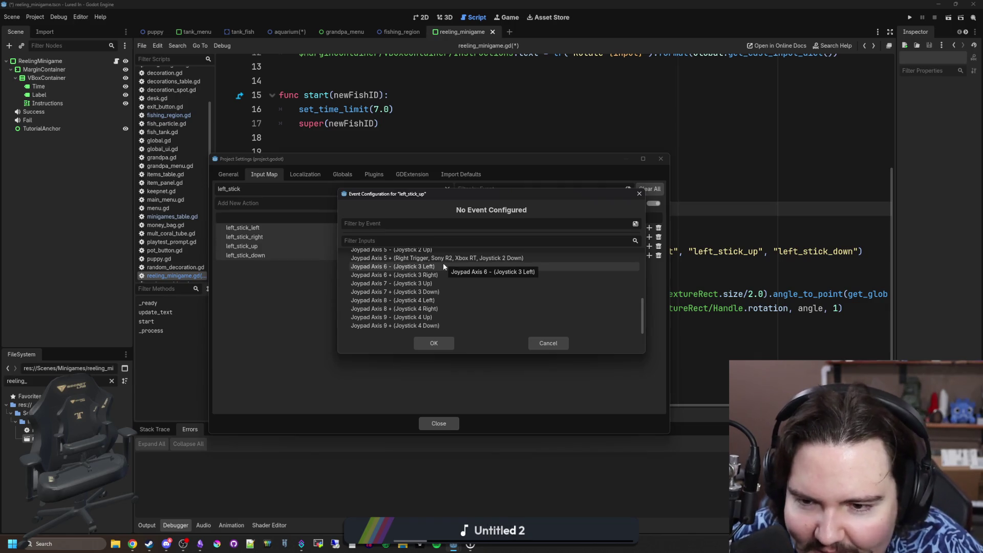
left_click(420, 283)
left_click(434, 343)
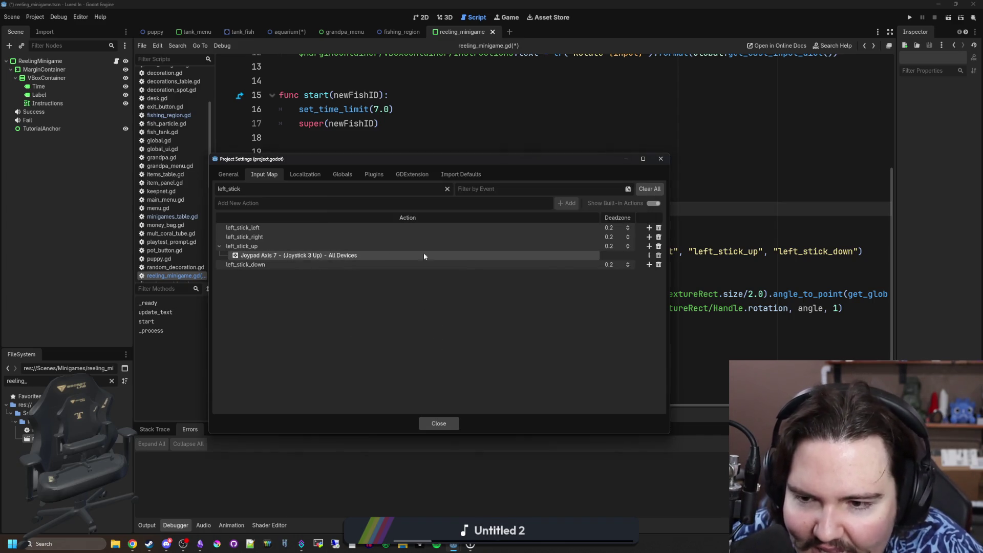
left_click(650, 255)
scroll(435, 287, "down", 1)
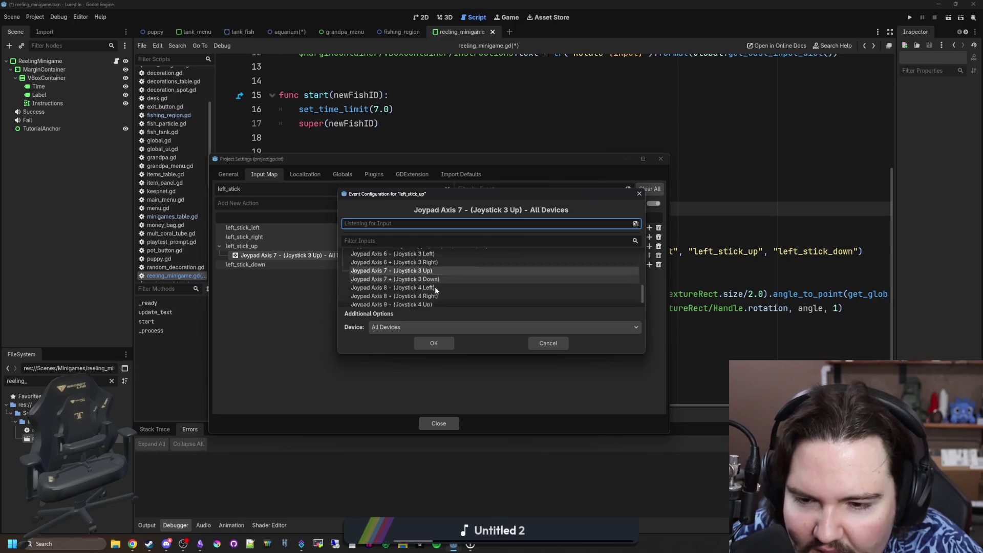
scroll(447, 286, "up", 5)
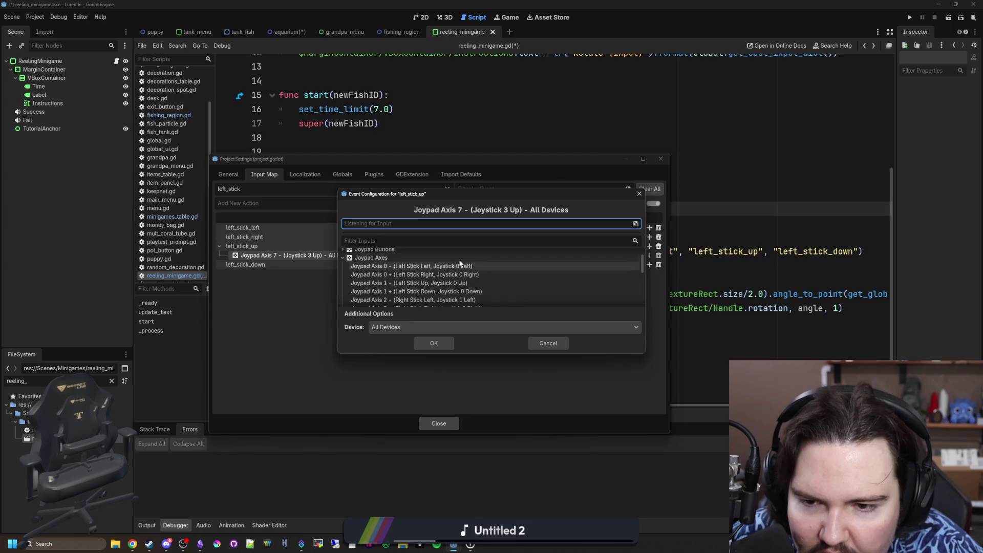
left_click(439, 283)
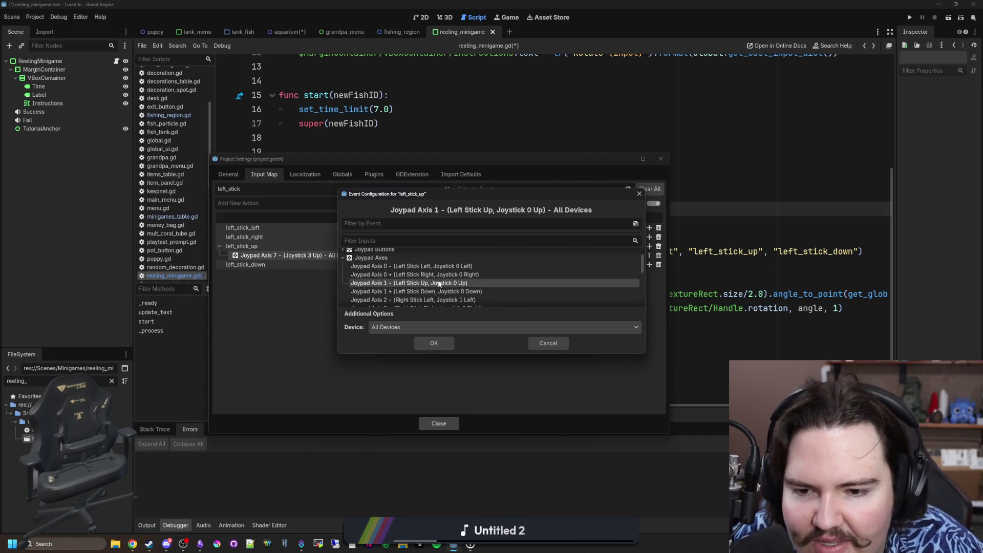
left_click(432, 342)
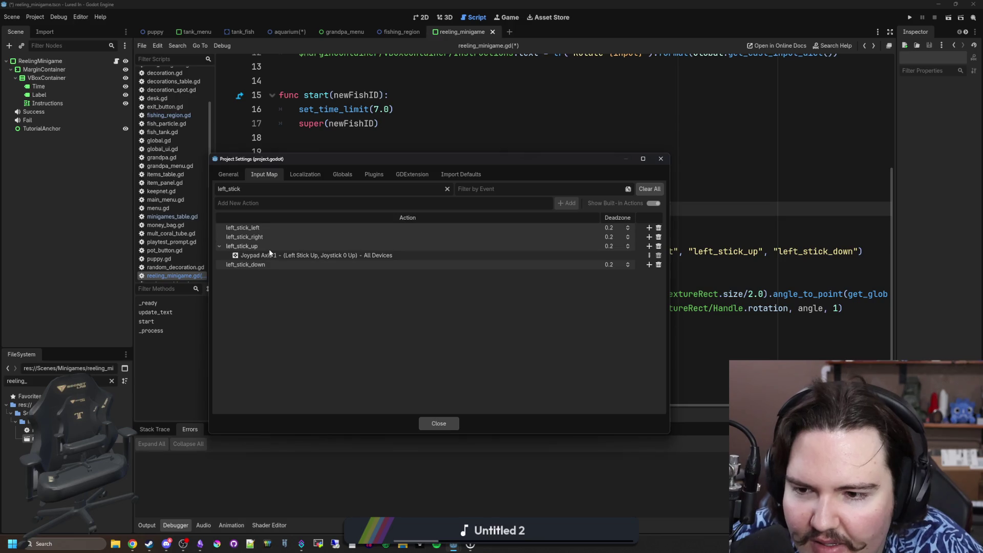
Step: Map left_stick_down to Joypad Axis 1 + (Left Stick Down)
left_click(649, 264)
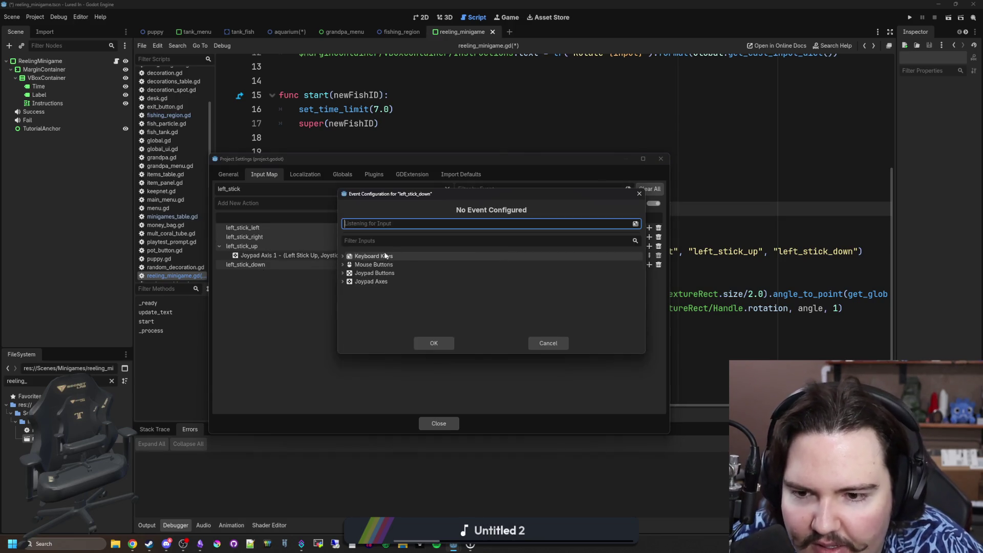
left_click(342, 282)
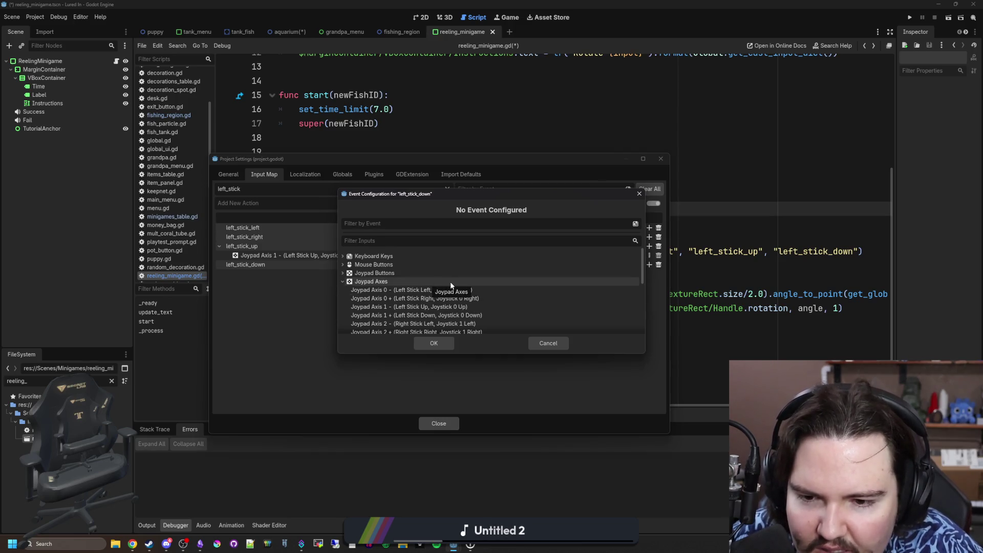
scroll(482, 290, "down", 2)
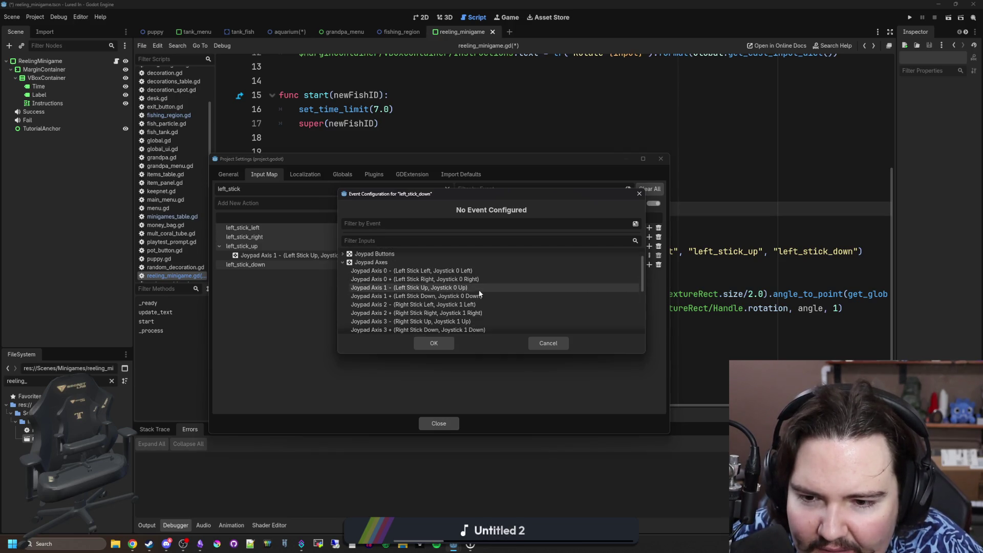
left_click(434, 298)
left_click(433, 343)
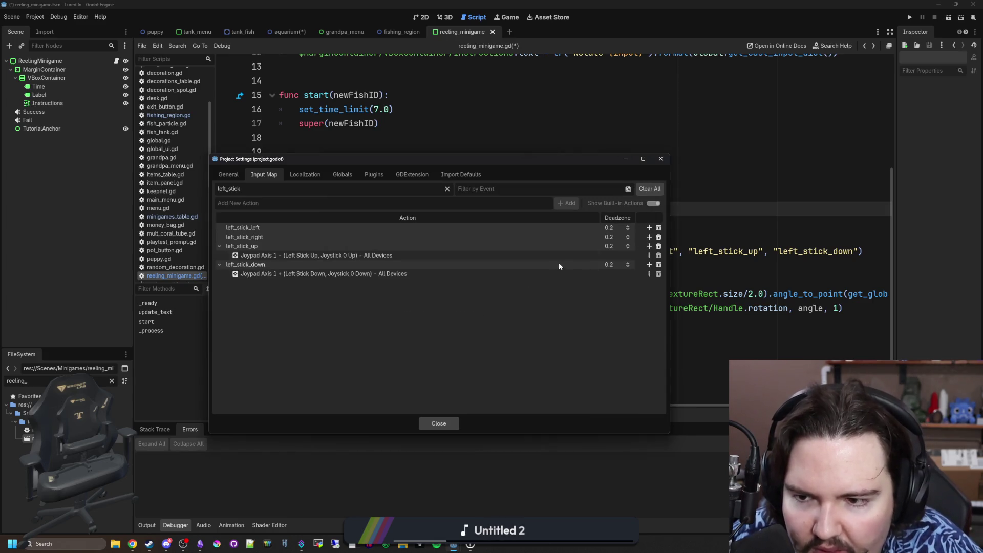
Step: Map left_stick_right to Joypad Axis 0 + and left_stick_left to Joypad Axis 0 −
left_click(649, 237)
left_click(344, 281)
left_click(436, 298)
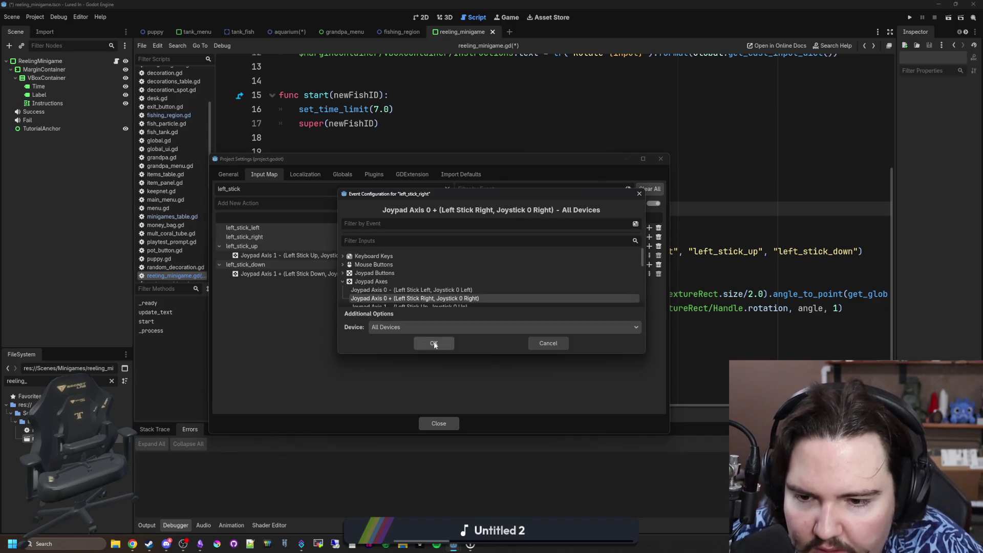
left_click(434, 343)
left_click(650, 227)
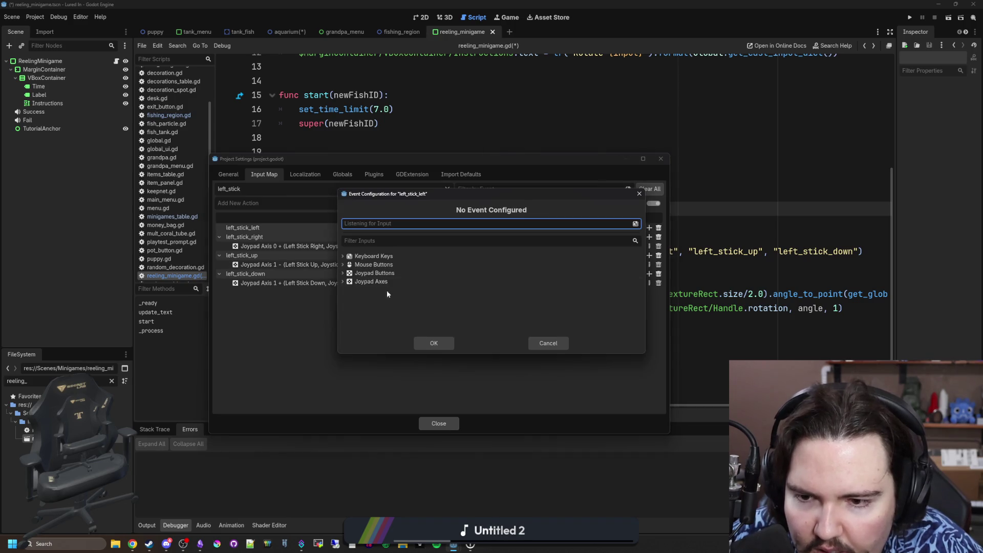
left_click(343, 282)
left_click(437, 290)
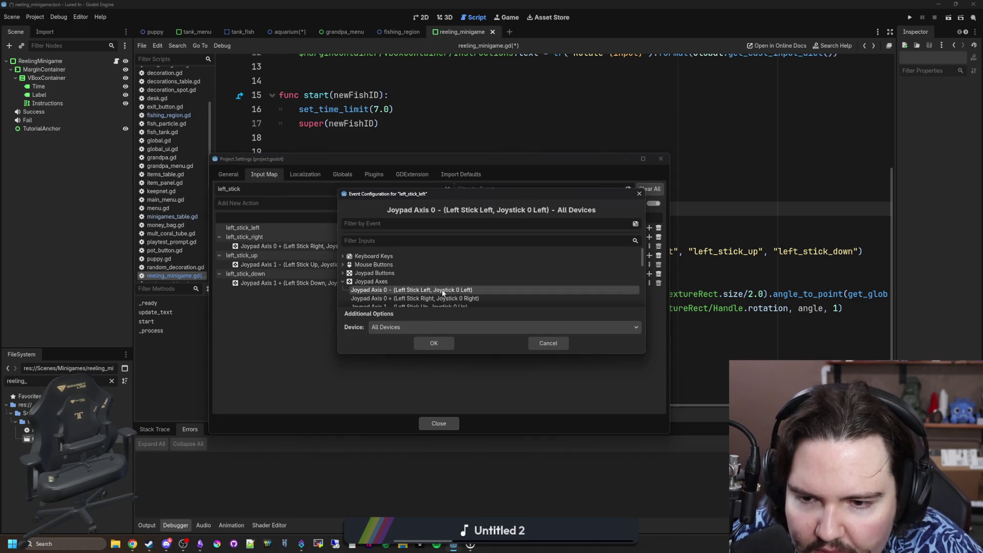
left_click(430, 346)
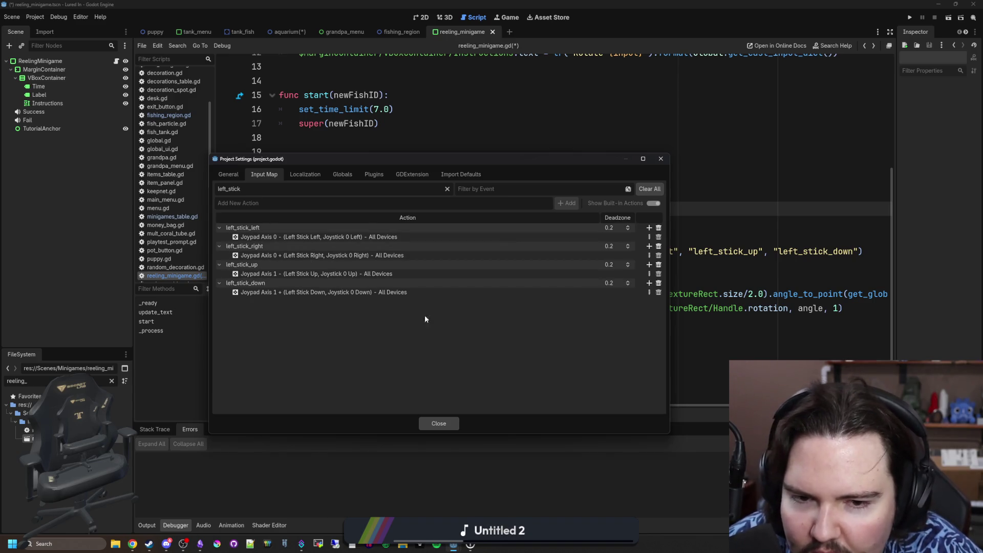
Step: Close Project Settings and save the scene and script
left_click(430, 424)
left_click(377, 224)
key("ctrl+s")
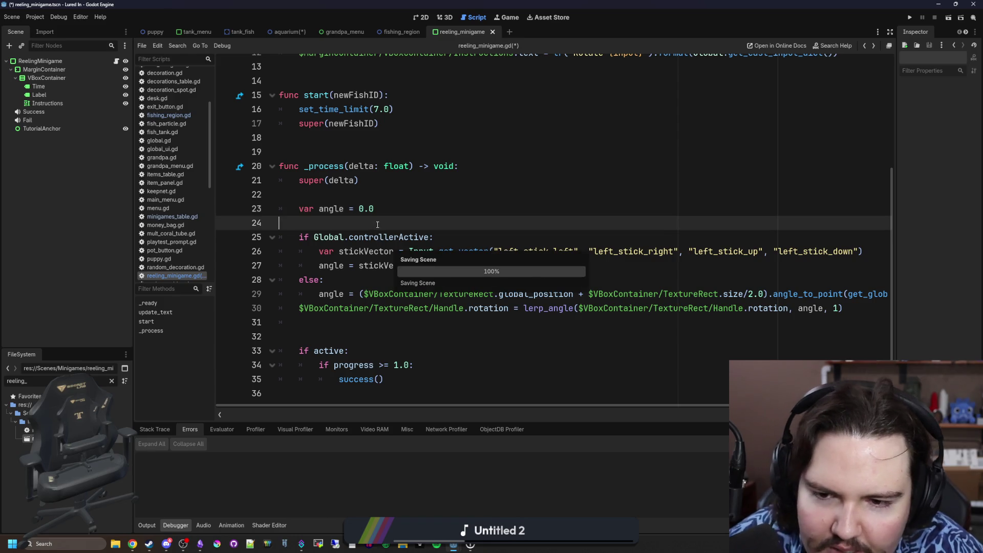
Step: Declare a new float variable lastAngle below the progress variable
left_click(637, 262)
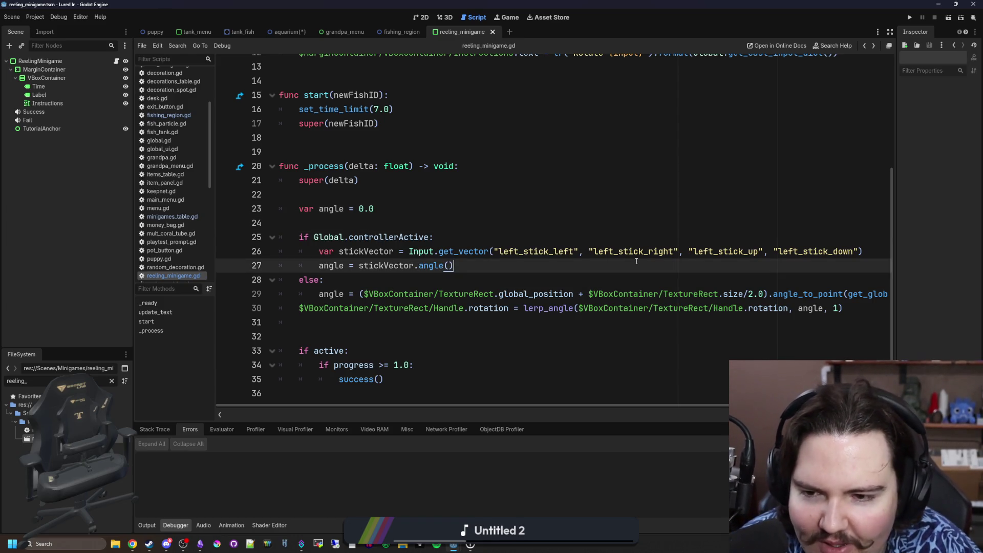
scroll(637, 261, "right", 5)
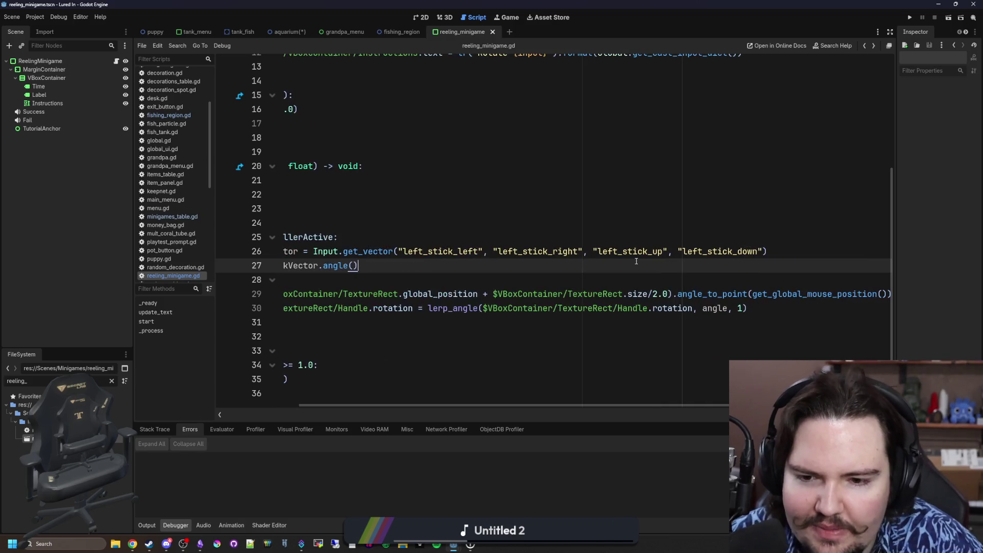
scroll(497, 310, "left", 5)
scroll(494, 306, "right", 3)
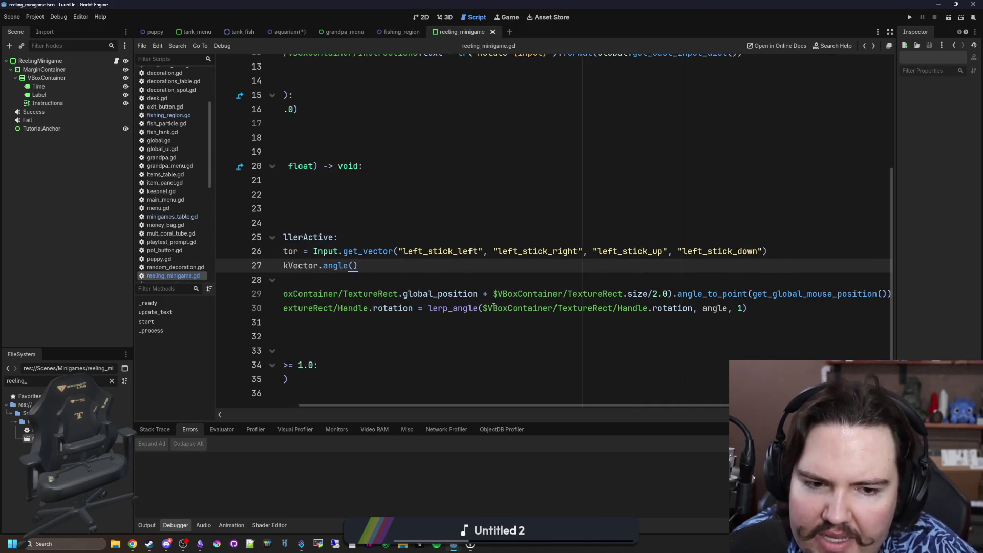
double_click(797, 292)
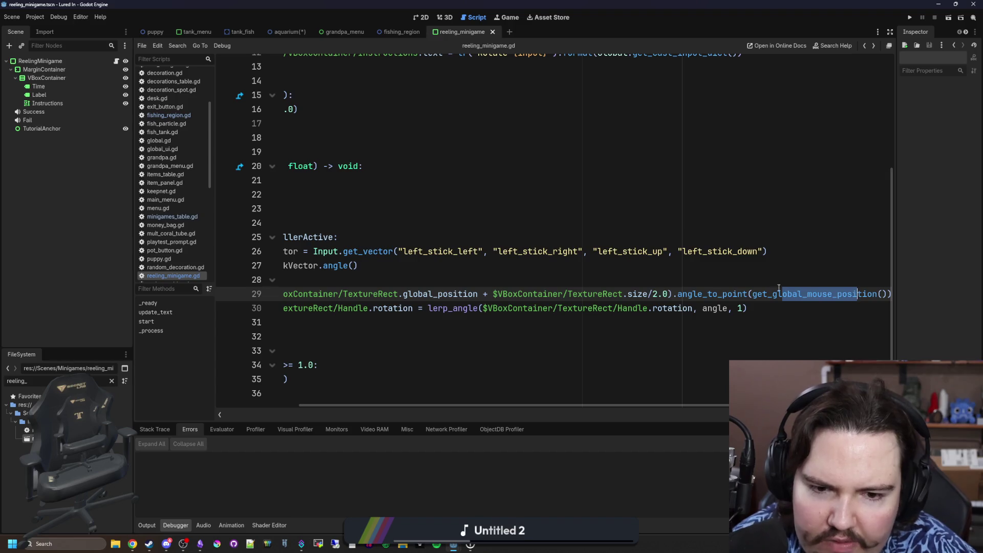
key("Up")
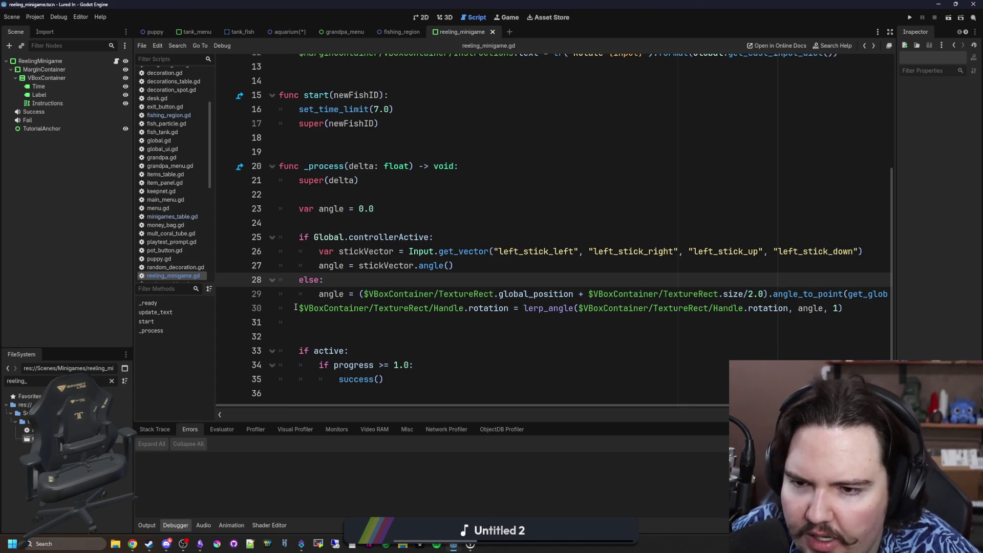
left_click(295, 308)
scroll(339, 205, "up", 4)
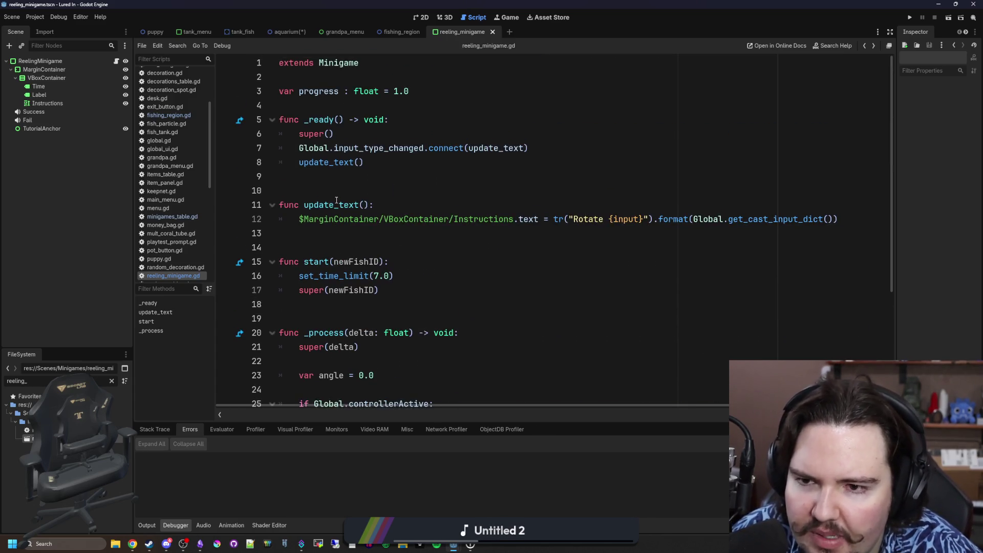
left_click(382, 113)
key("Return")
key("Return")
key("Up")
type("var lastAngle : float = 0.0")
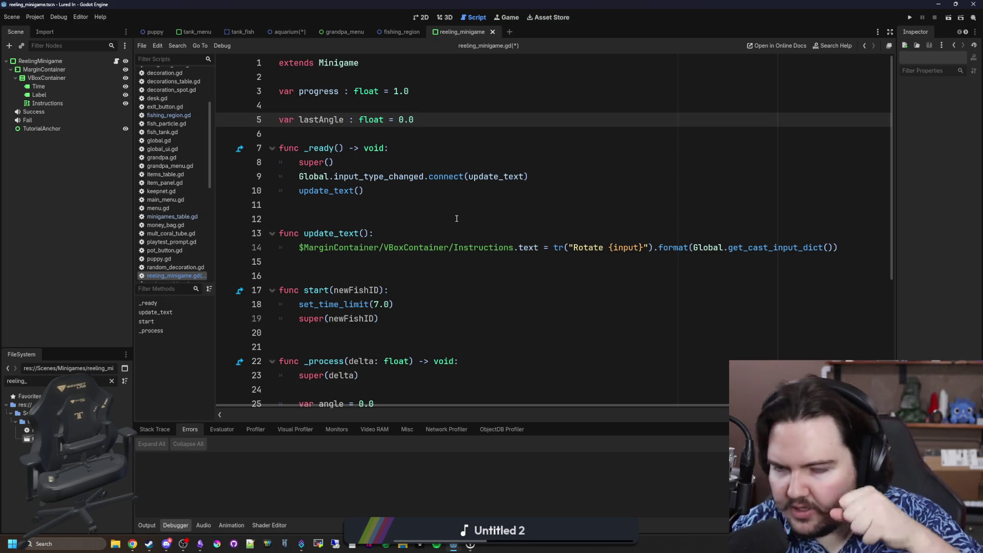
Step: After the handle rotation code, compute change = angle-lastAngle and then store lastAngle = angle
scroll(456, 219, "down", 5)
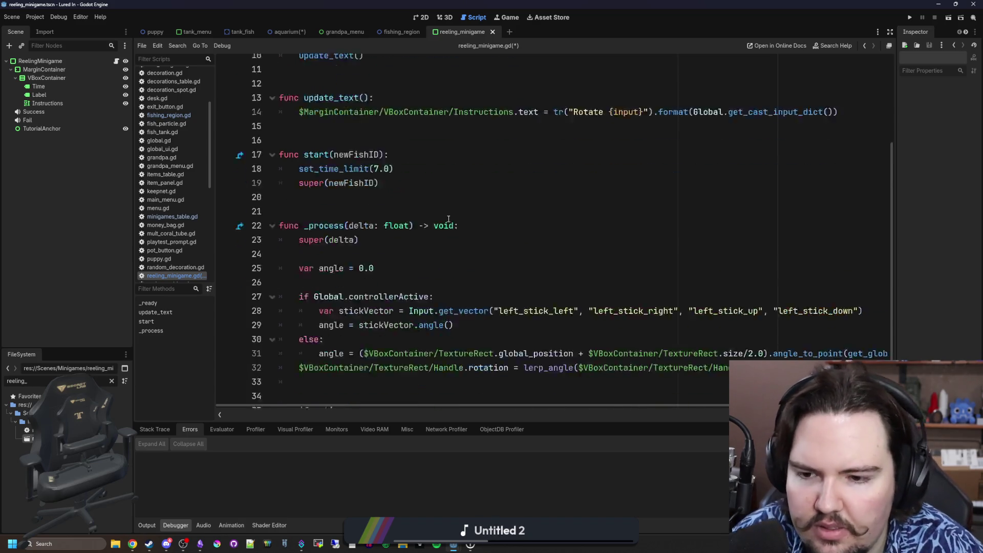
left_click(353, 322)
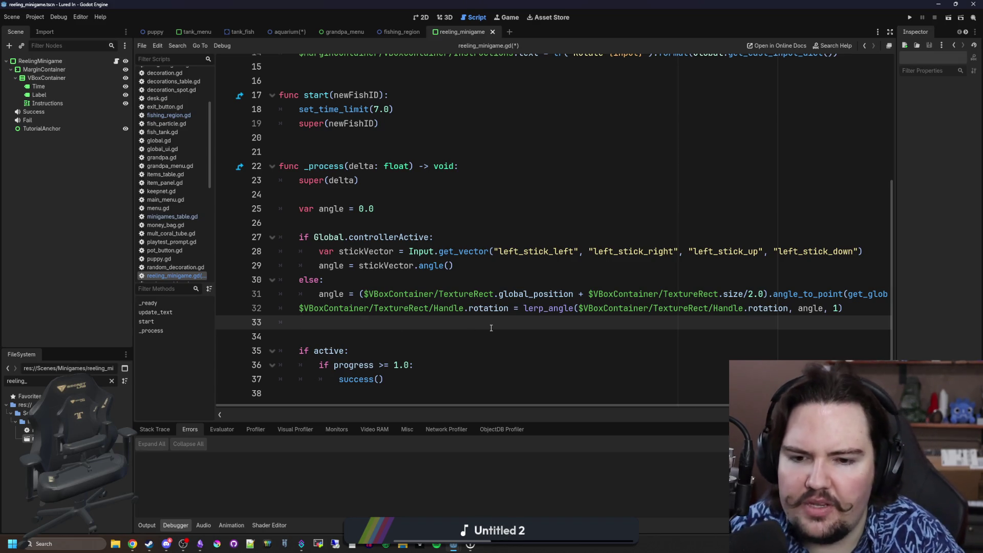
key("Return")
key("Return")
key("Up")
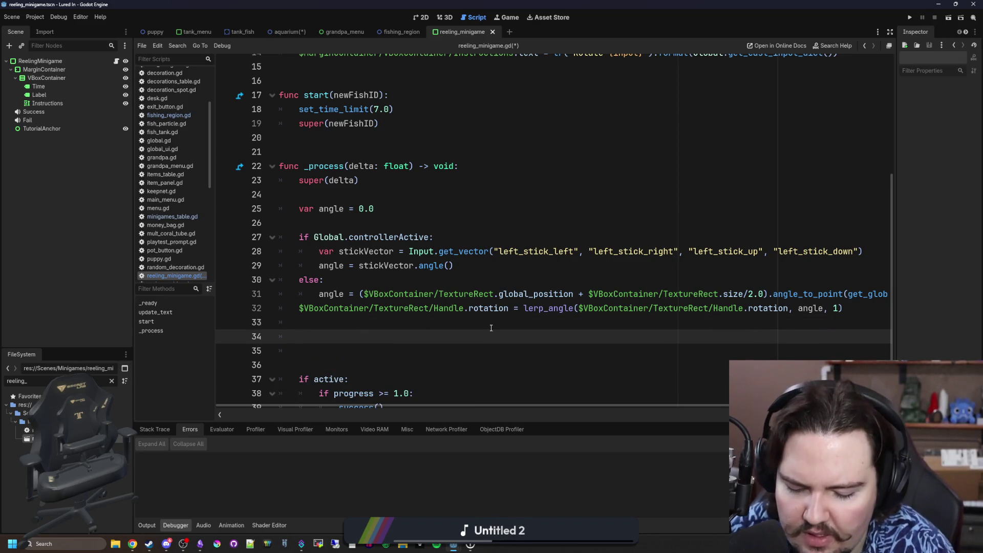
type("lastAngle =")
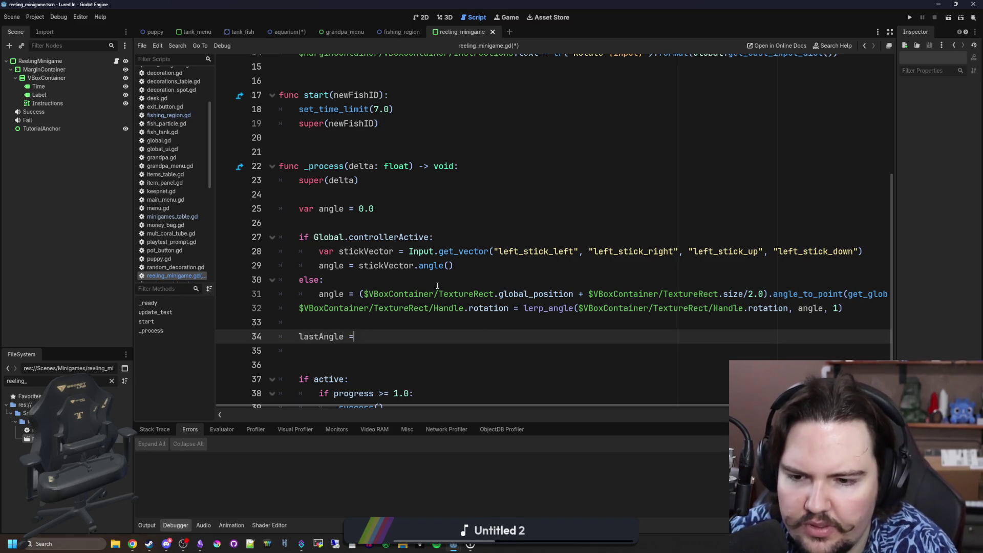
type("- angle")
key("Escape")
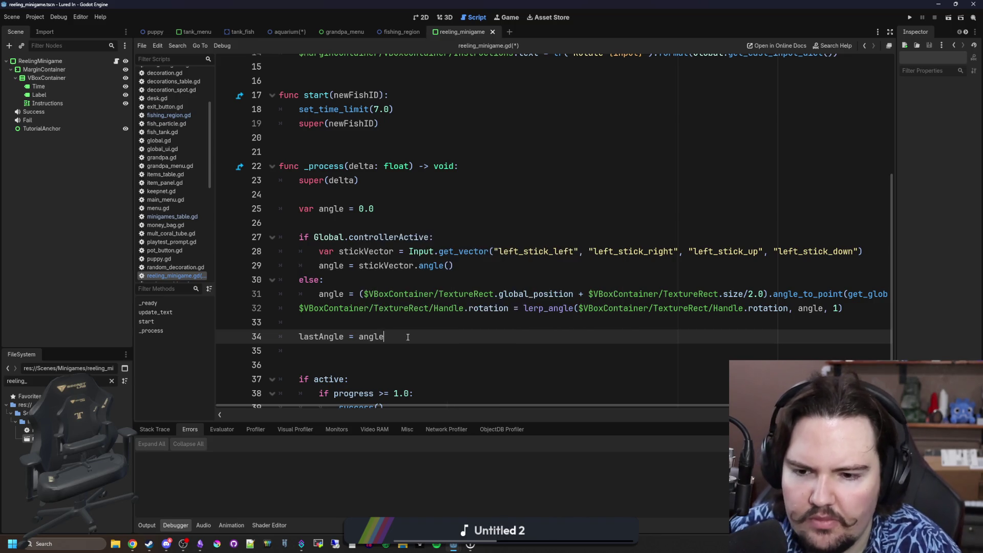
key("Return")
key("BackSpace")
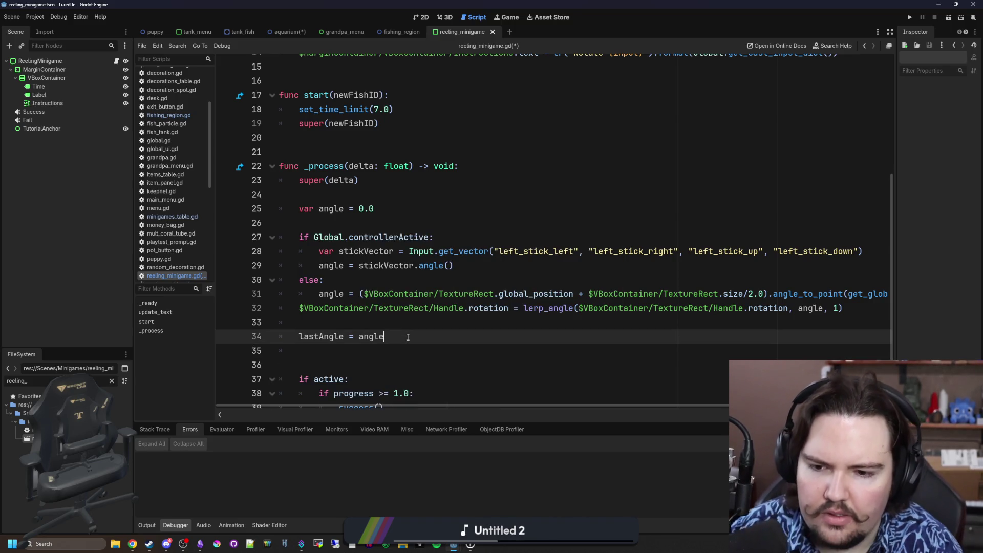
key("Up")
key("Return")
key("Return")
key("Up")
type("var chan")
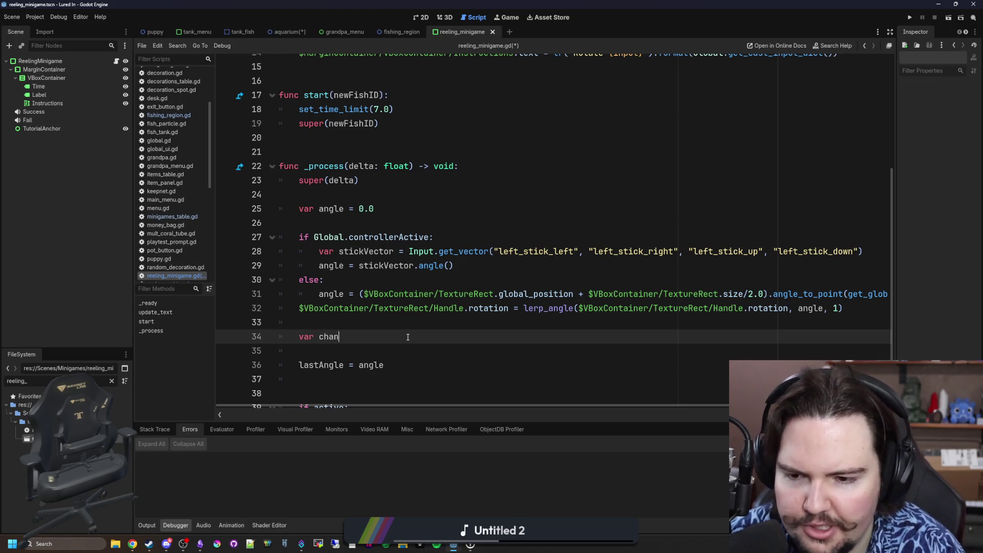
type("ge = angle-lastAngle")
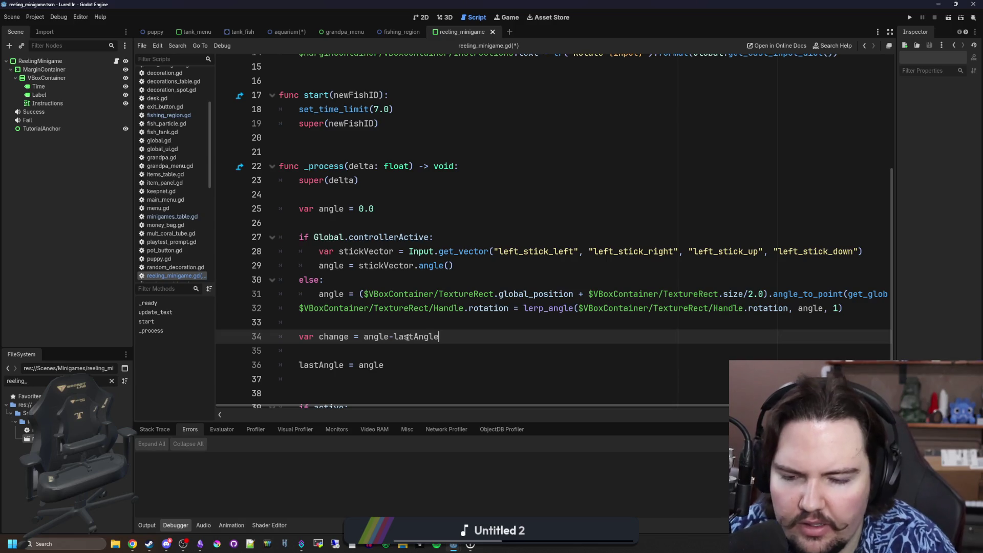
Step: Switch from the script to the 2D view showing the minigame panel
left_click(553, 329)
scroll(653, 294, "up", 1)
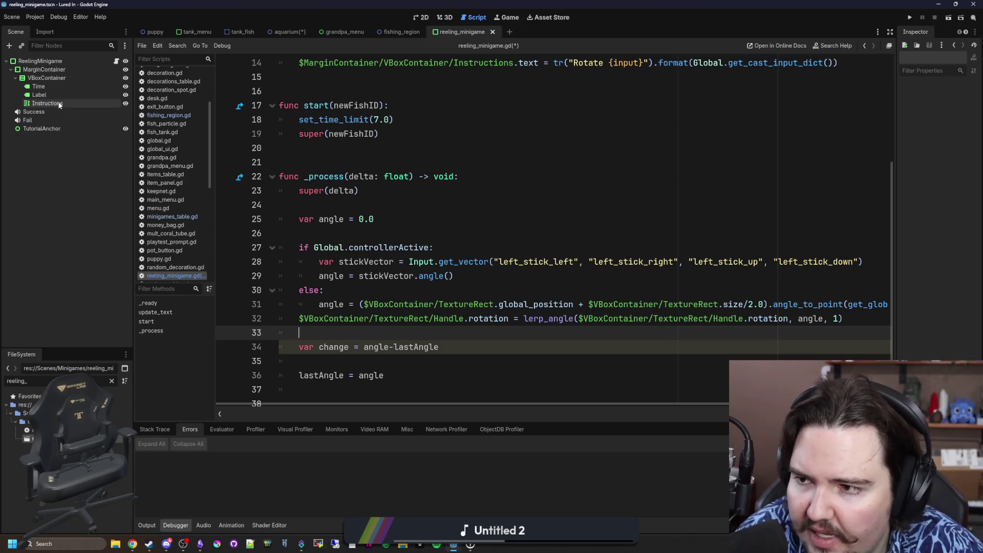
left_click(425, 17)
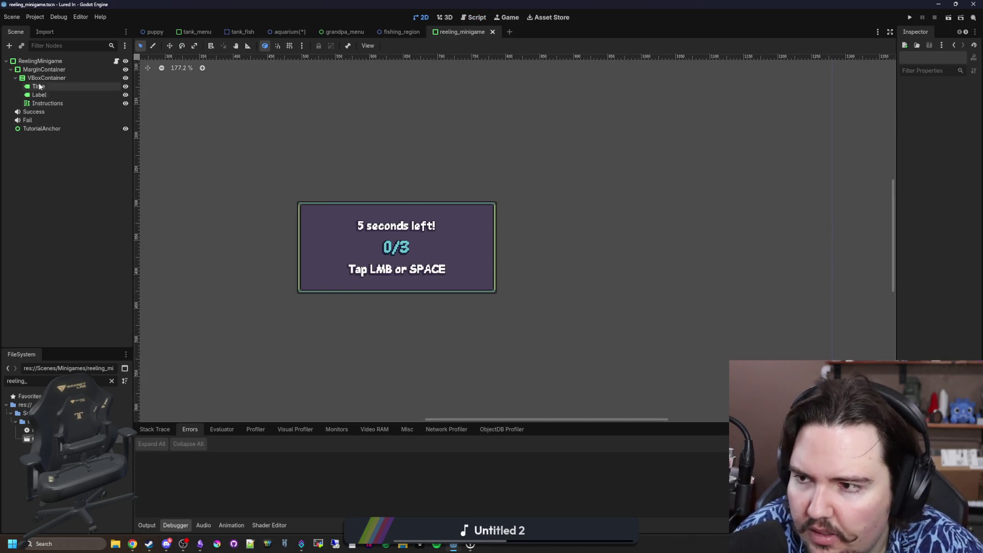
Step: Add a TextureRect under VBoxContainer above Instructions and delete the 0/3 Label
right_click(44, 78)
left_click(65, 86)
type("texture")
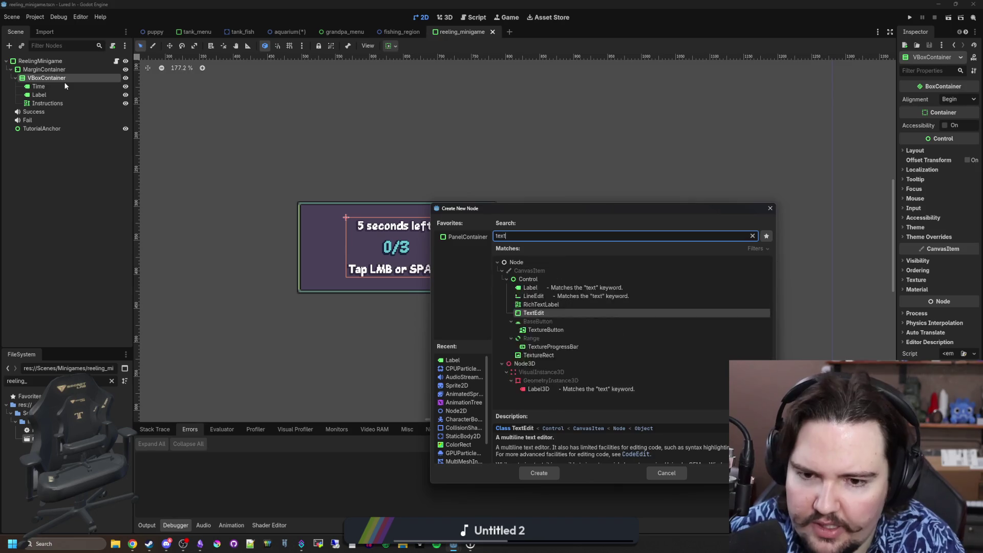
key("Return")
left_click_drag(47, 111, 46, 98)
left_click(46, 96)
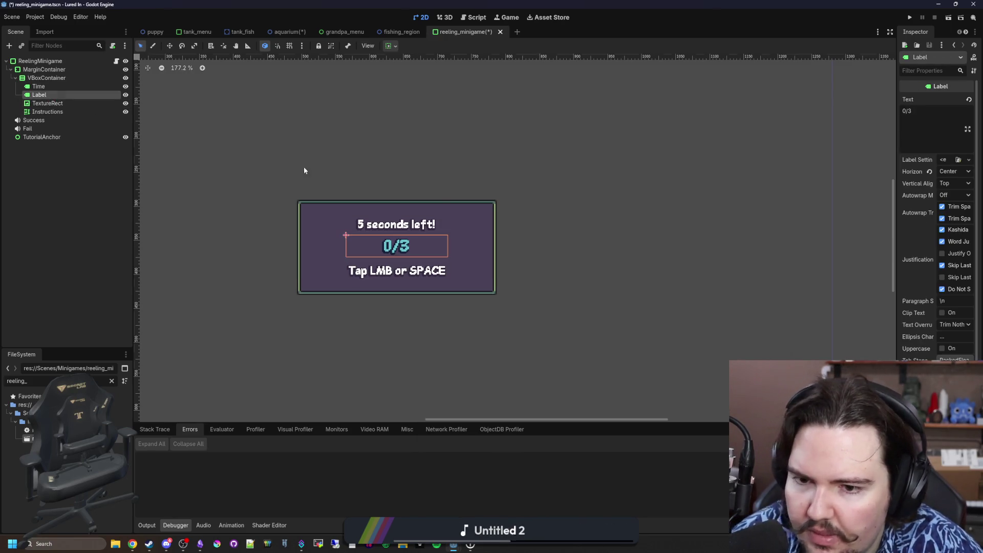
key("Delete")
left_click(457, 282)
left_click(47, 94)
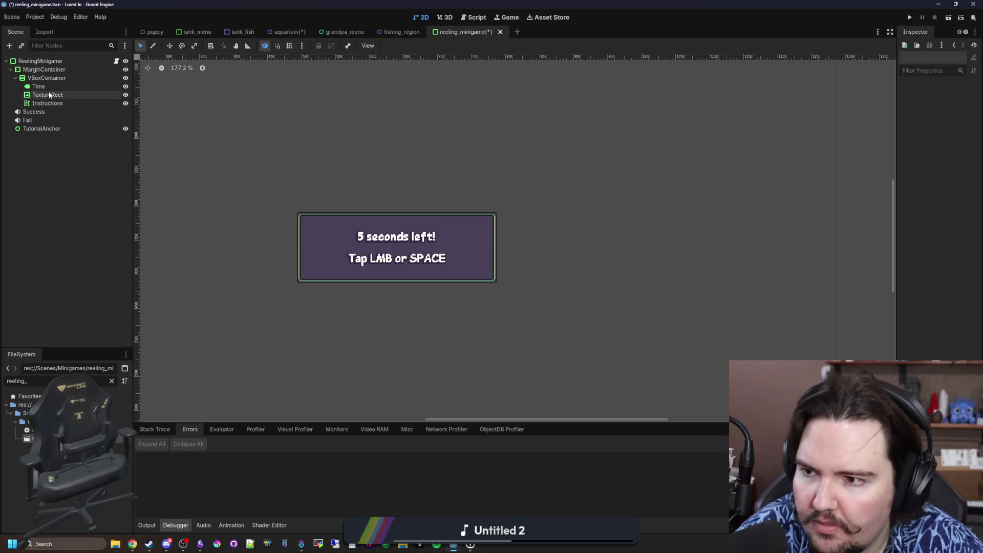
Step: Load dbd_circle.png as the TextureRect's texture and set Stretch Mode to Keep Aspect Centered
left_click_drag(895, 137, 659, 124)
left_click(853, 100)
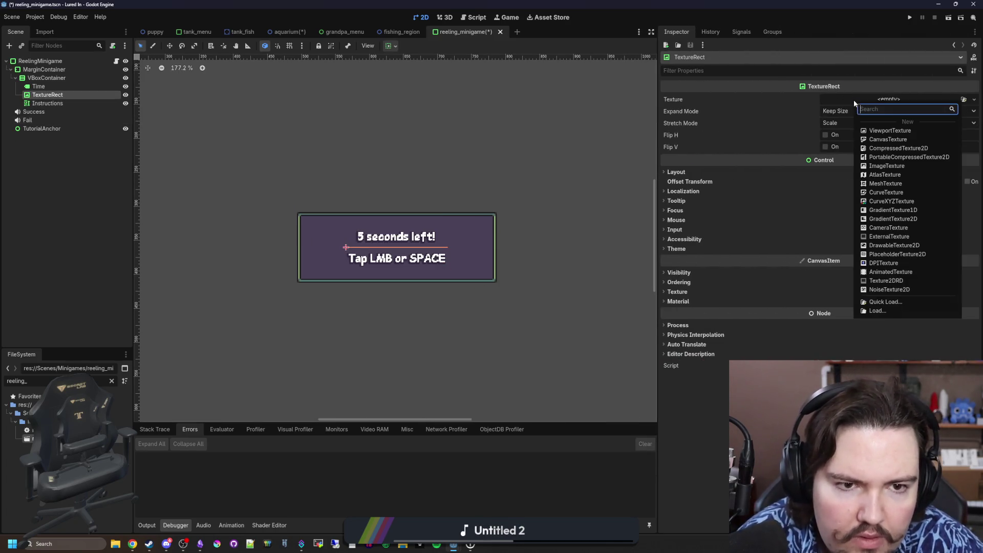
left_click(887, 305)
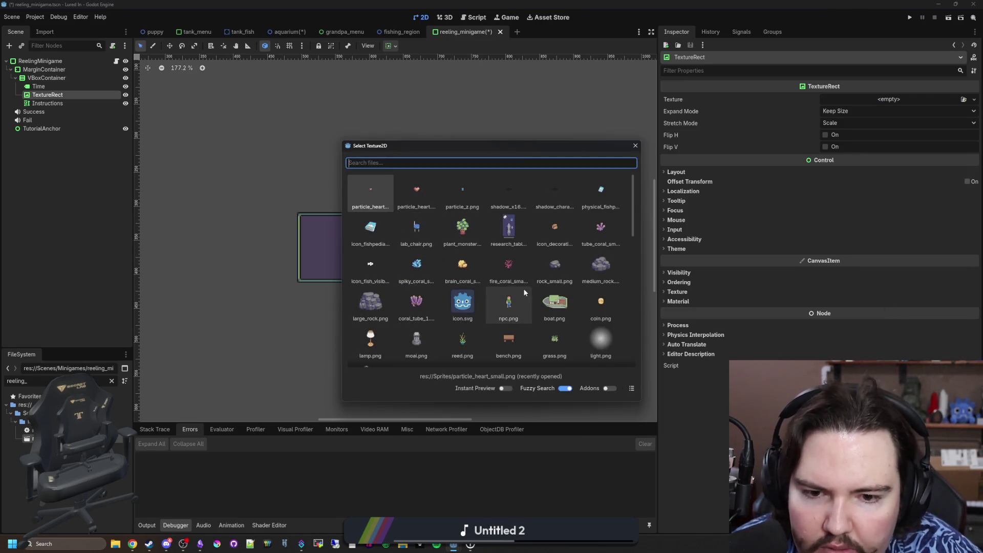
scroll(523, 287, "down", 3)
scroll(587, 328, "down", 6)
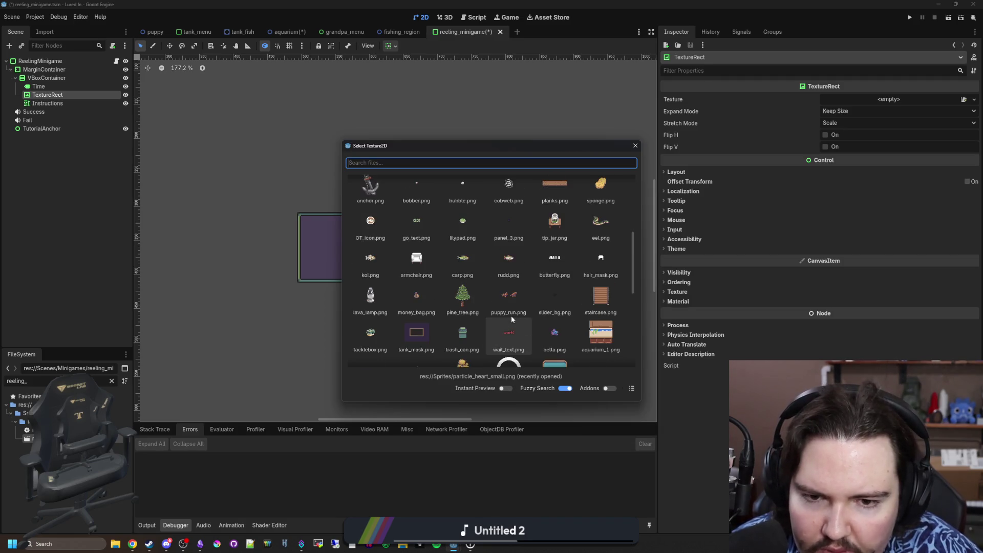
left_click(511, 309)
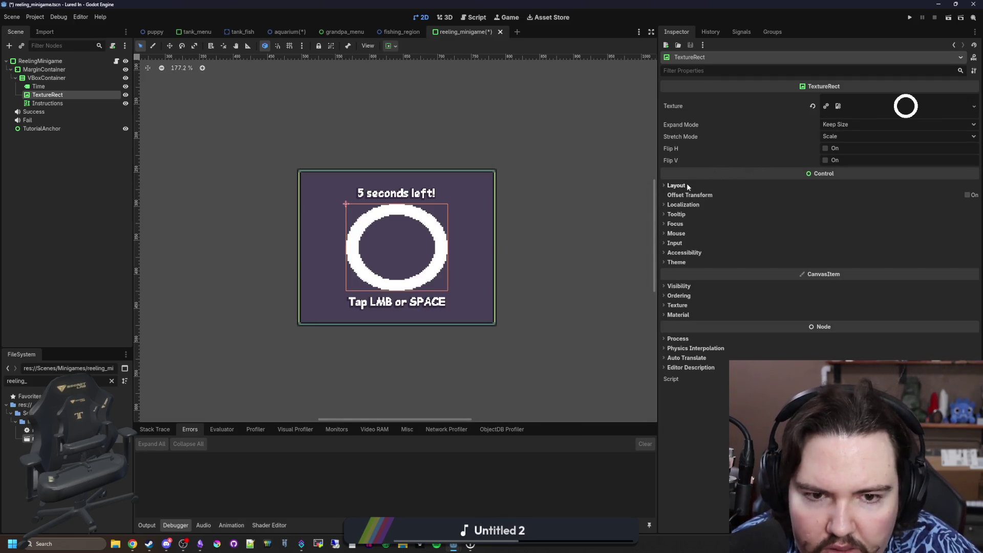
left_click(854, 124)
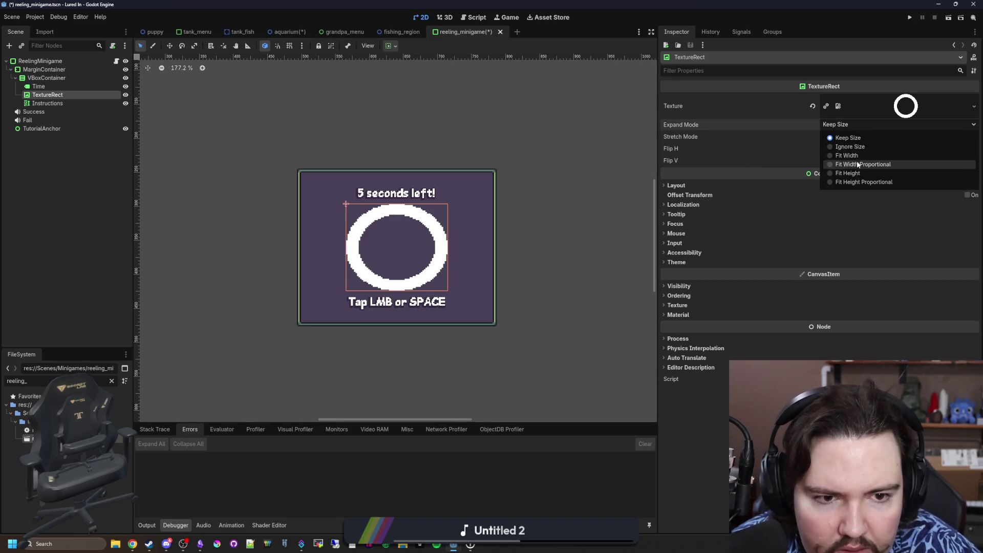
left_click(830, 129)
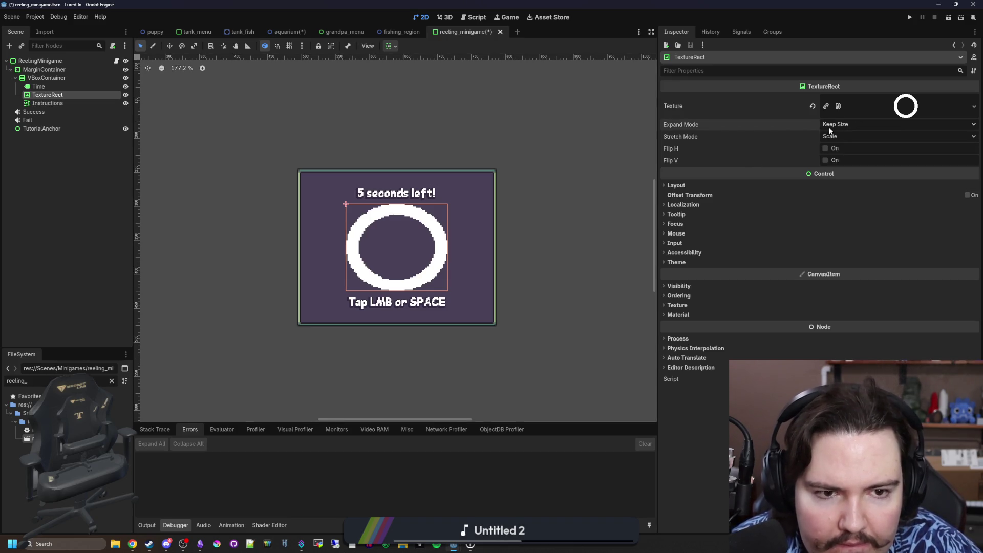
left_click(845, 138)
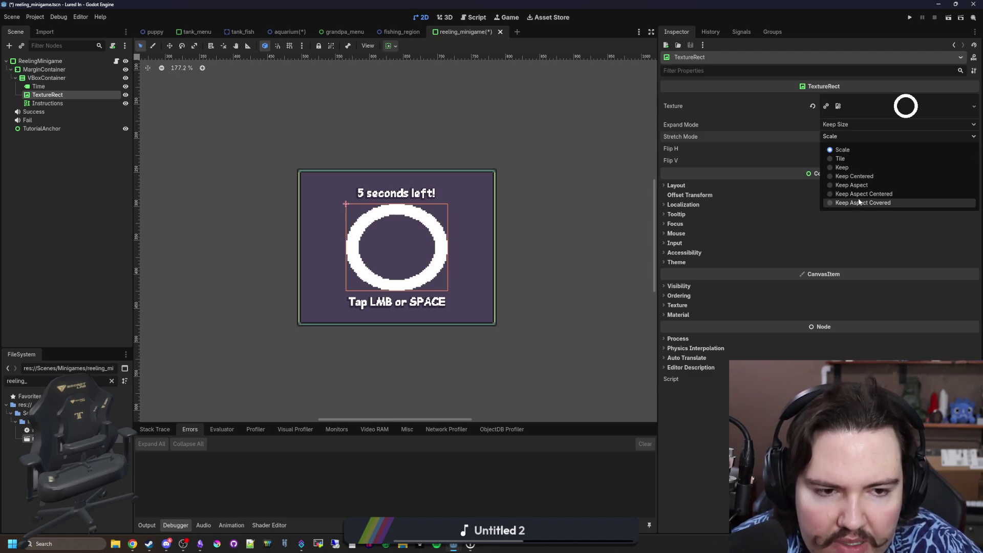
left_click(870, 194)
right_click(55, 98)
left_click(62, 101)
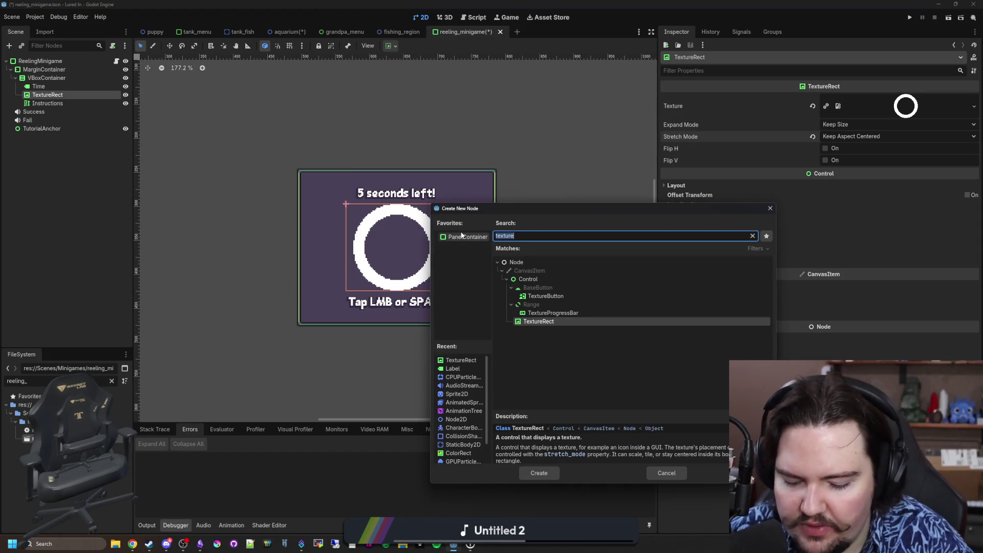
Step: Create a child TextureRect under the ring and load the brown plank texture into it
key("Return")
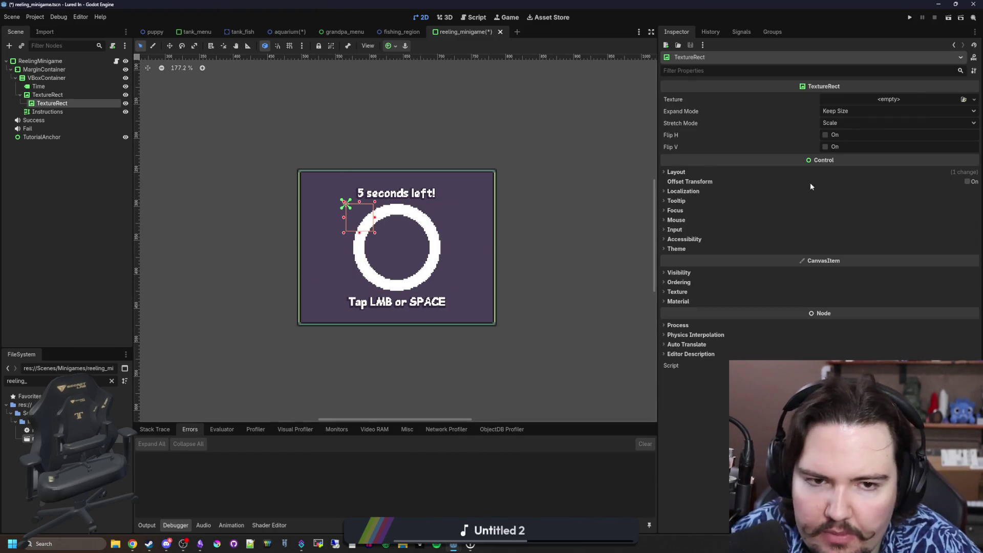
left_click(886, 99)
left_click(926, 295)
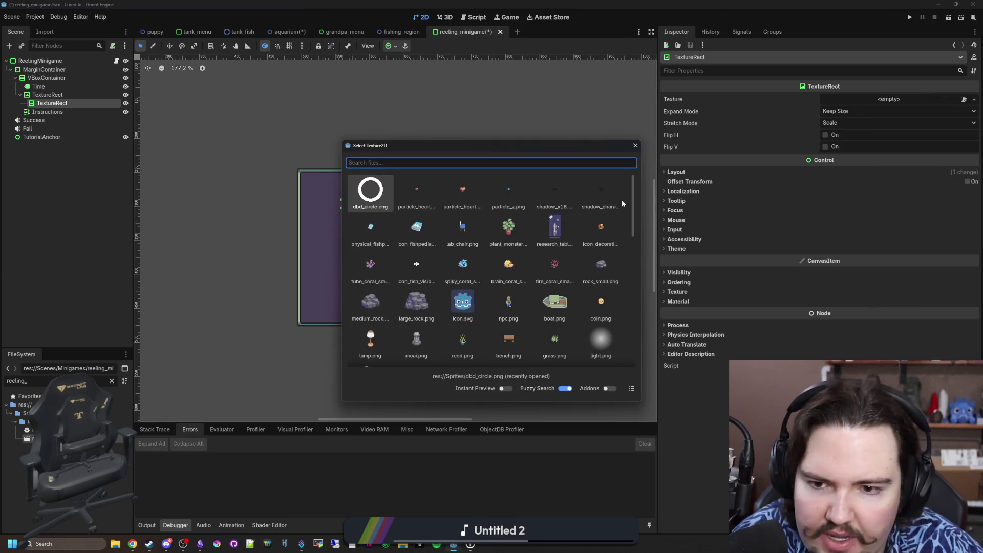
scroll(522, 296, "down", 3)
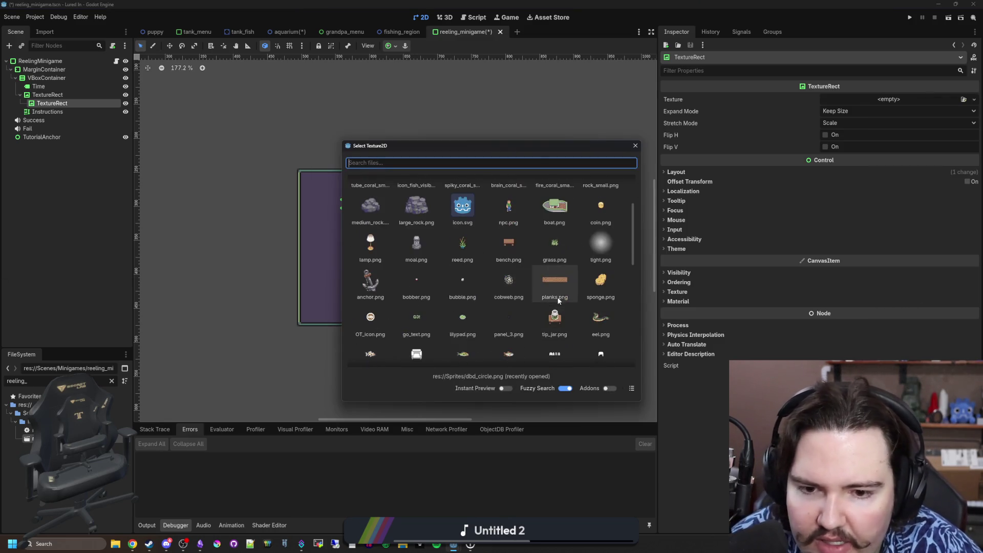
double_click(559, 300)
scroll(409, 216, "up", 3)
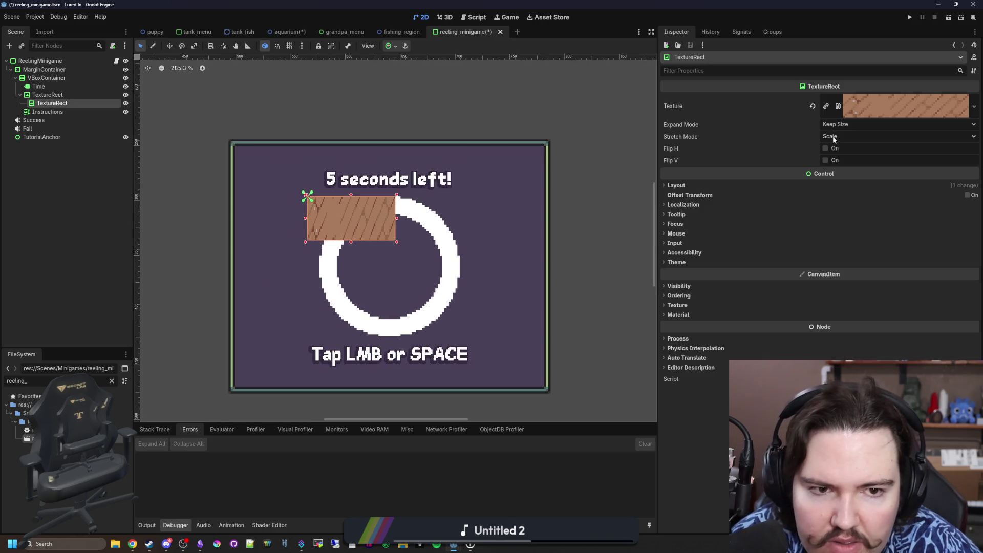
Step: Set the plank's Expand Mode to Ignore Size and its minimum width to 128 px
left_click(705, 182)
left_click(871, 124)
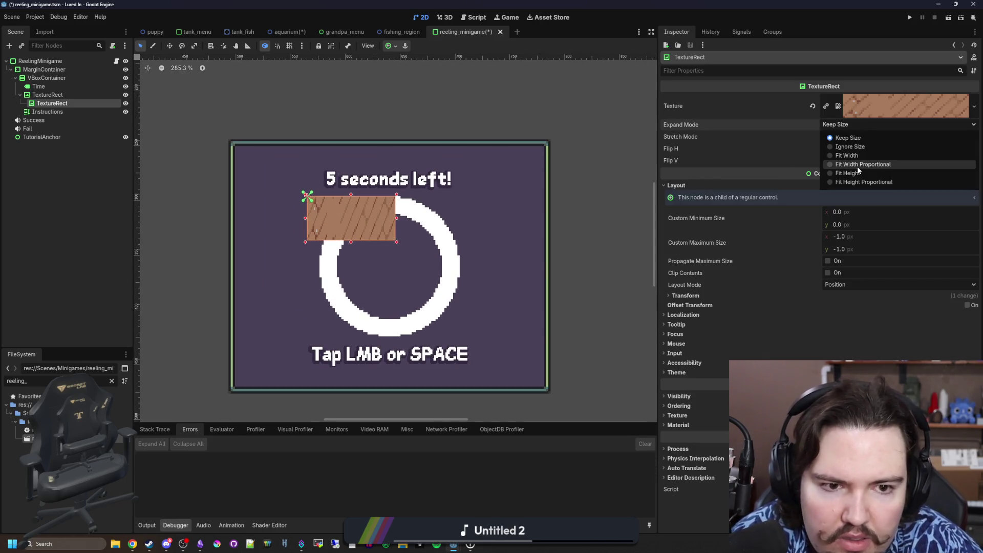
left_click(859, 147)
left_click(845, 135)
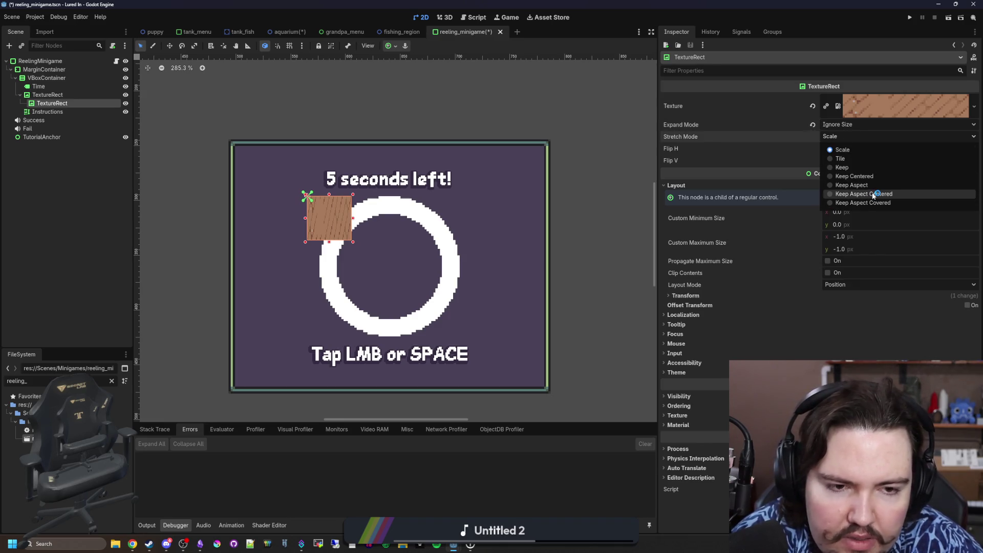
left_click(842, 150)
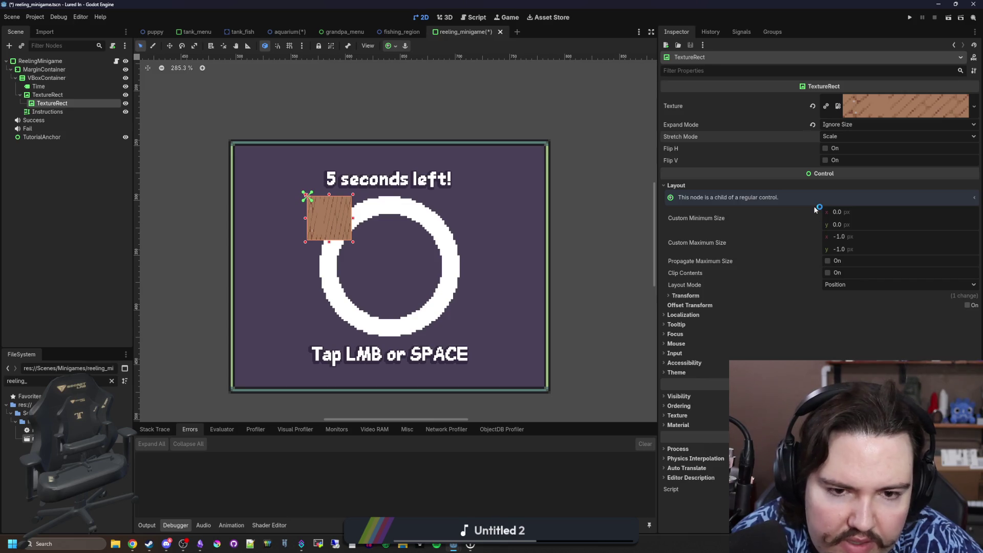
left_click_drag(838, 213, 863, 211)
left_click(863, 211)
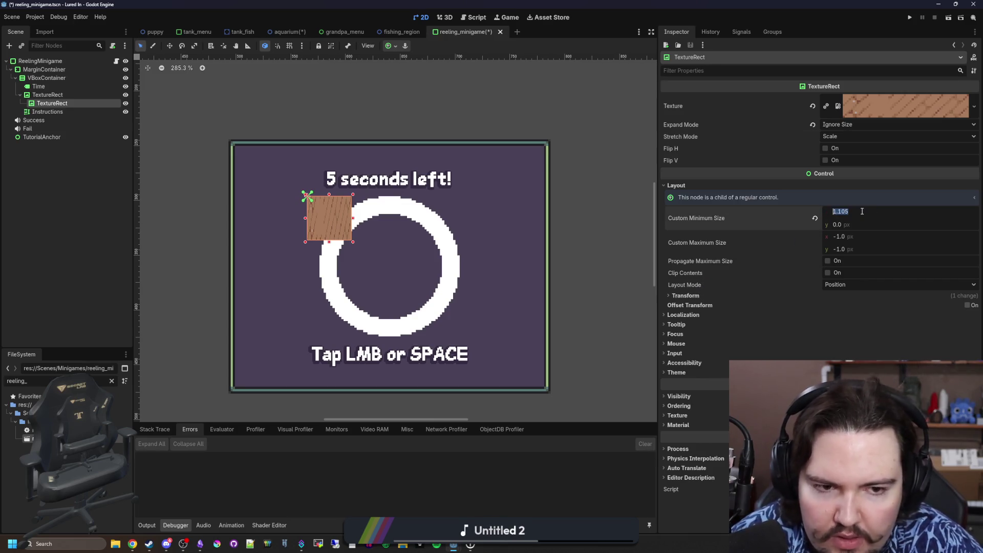
type("128")
key("Return")
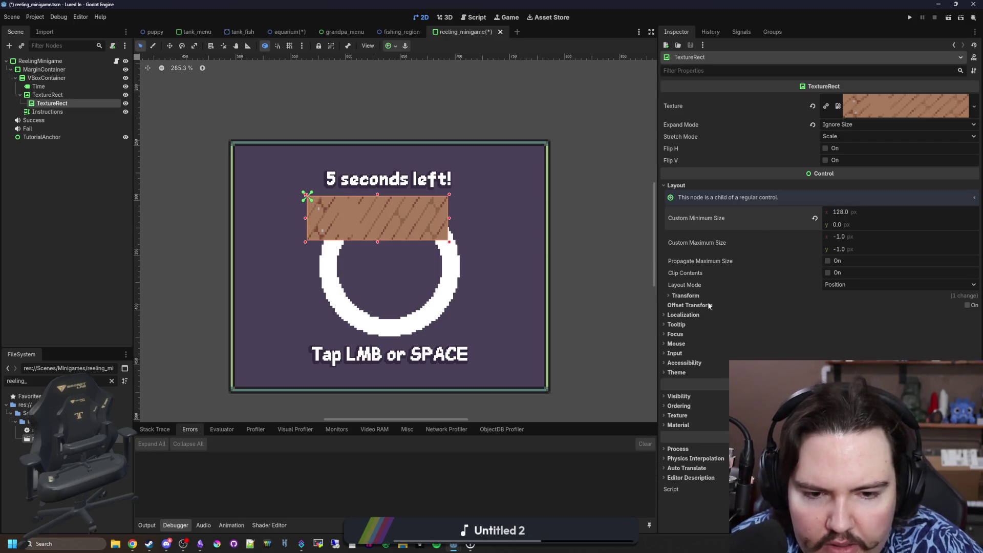
left_click(967, 305)
scroll(776, 338, "down", 2)
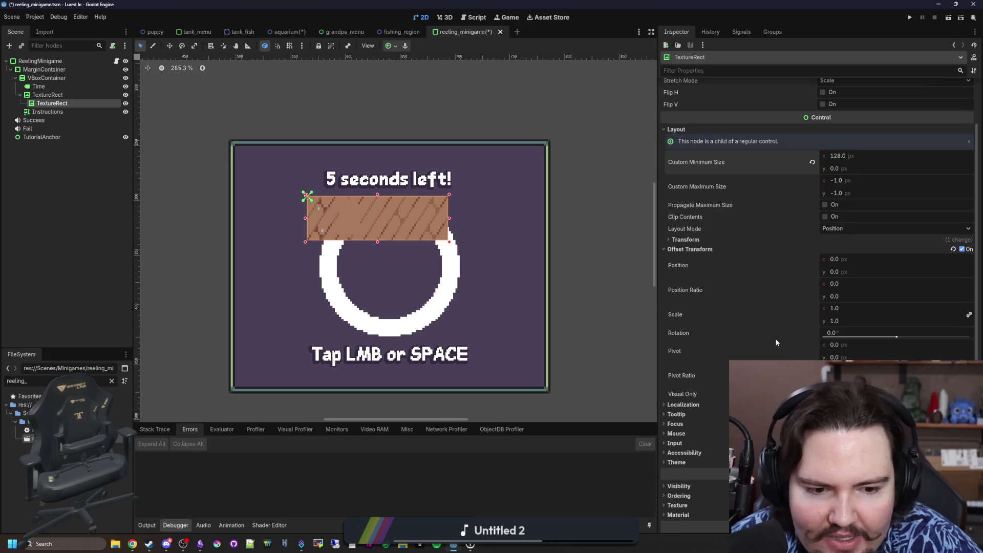
Step: Reset the plank's pivot and set its vertical position ratio to 0.5
left_click_drag(835, 345, 853, 359)
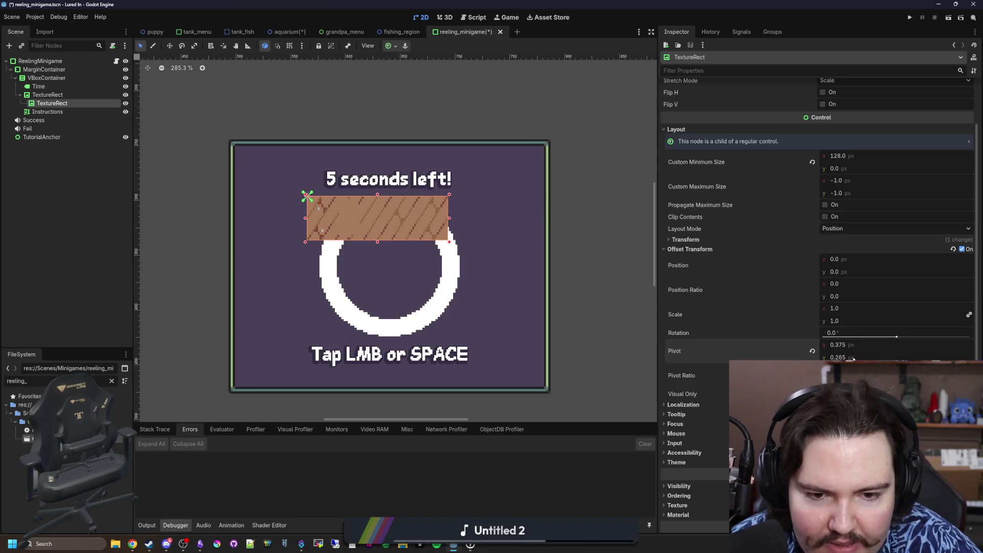
left_click(812, 350)
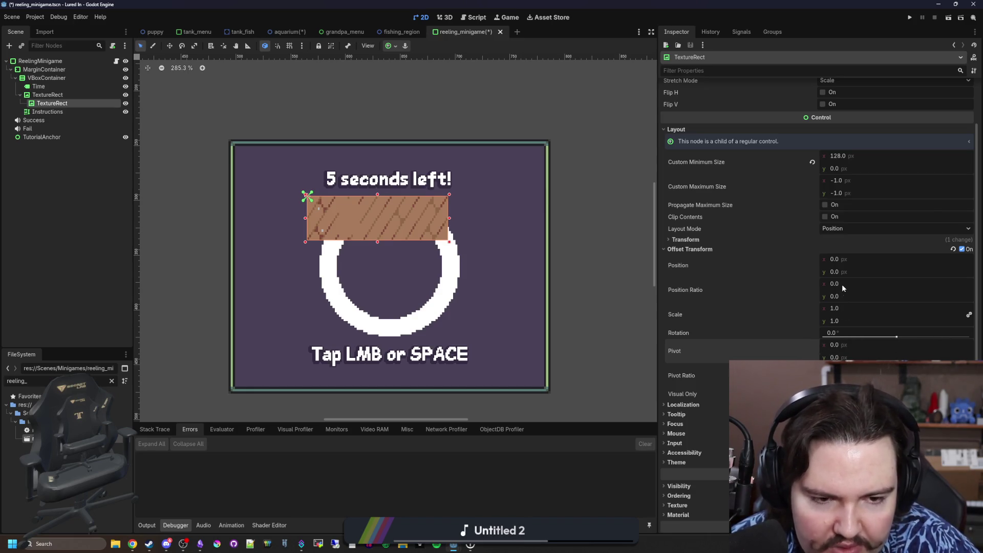
mouse_move(838, 296)
left_mouse_down()
mouse_move(855, 296)
mouse_move(838, 296)
left_mouse_up()
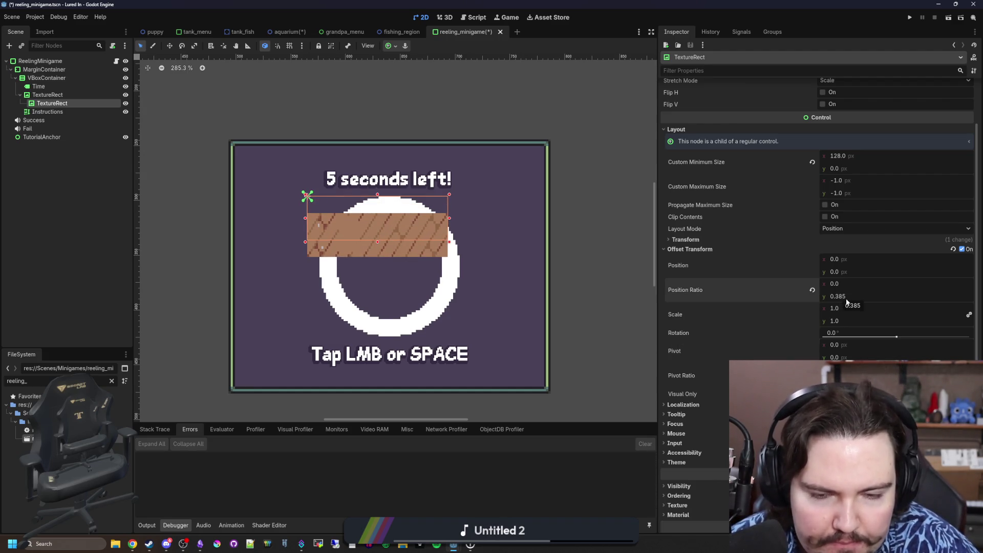
left_click(846, 298)
type("0.5")
key("Return")
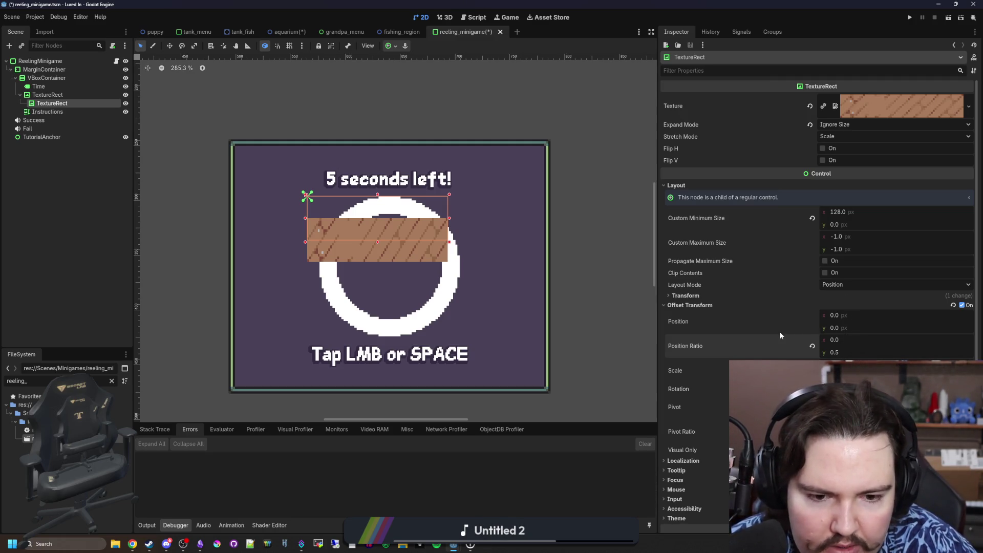
Step: Drag the plank's Rotation back and forth to test how it turns
mouse_move(871, 388)
left_mouse_down()
mouse_move(897, 389)
mouse_move(870, 389)
left_mouse_up()
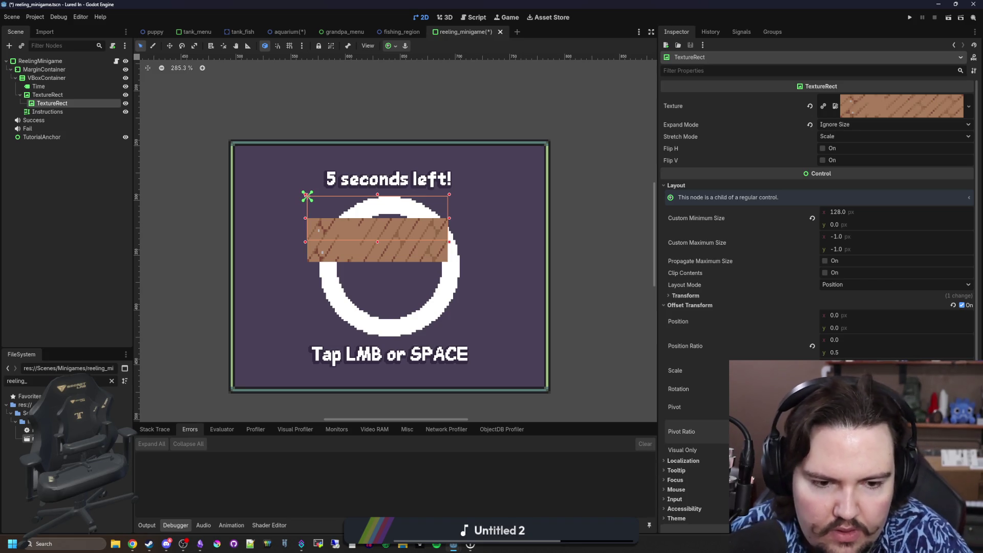
mouse_move(871, 389)
left_mouse_down()
mouse_move(907, 388)
mouse_move(868, 389)
left_mouse_up()
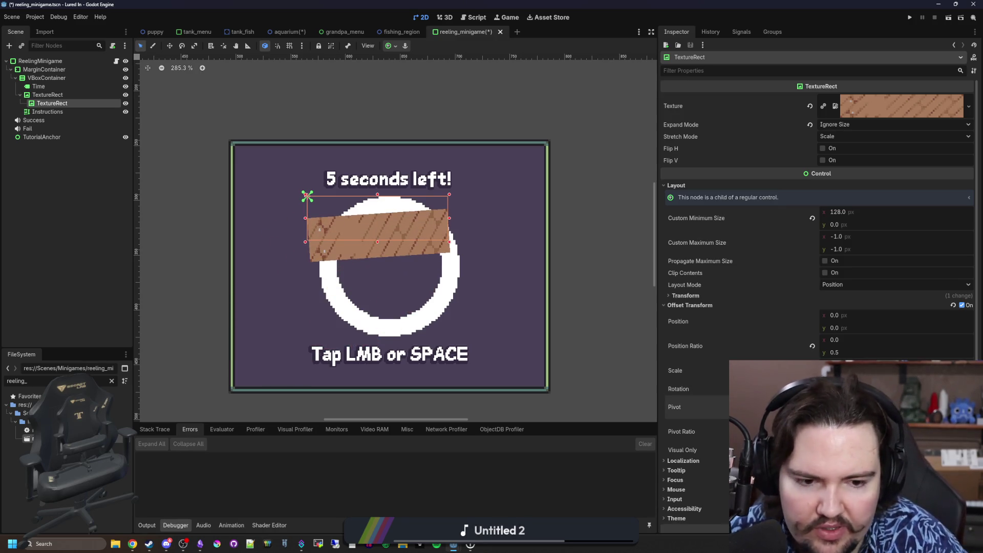
mouse_move(871, 389)
left_mouse_down()
mouse_move(845, 389)
mouse_move(871, 389)
left_mouse_up()
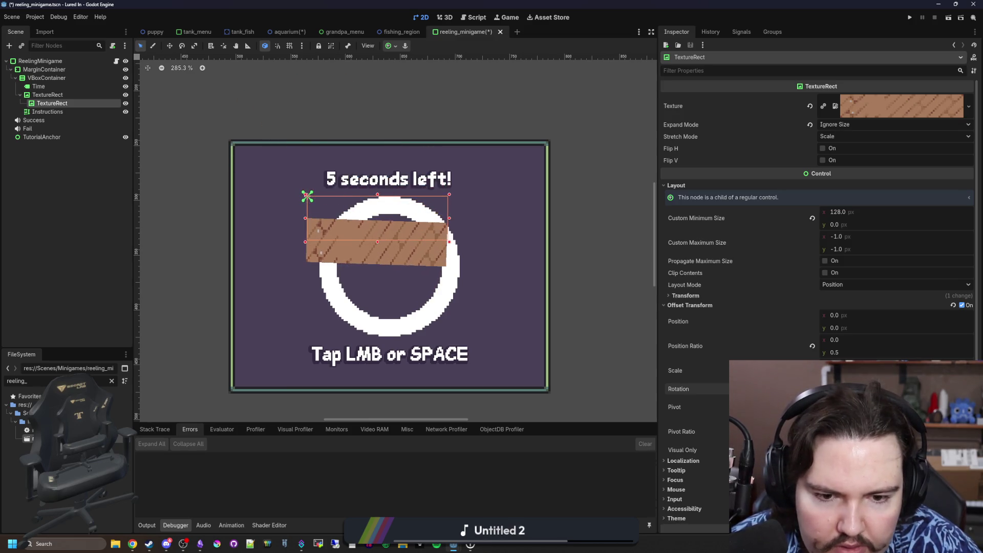
left_click(669, 296)
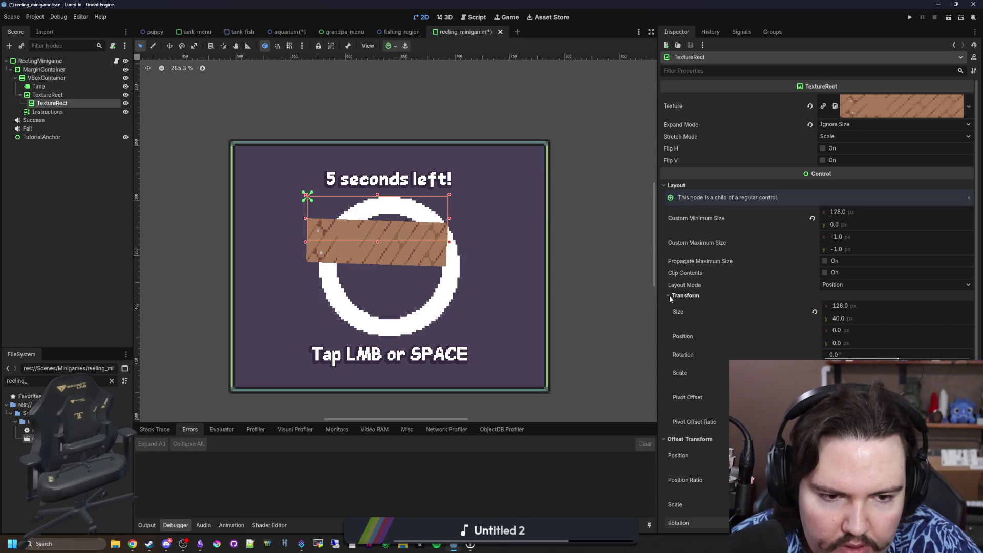
Step: Turn off Offset Transform, set the handle's pivot offset ratio to (0.1, 0.5), and reset rotation to 0
scroll(738, 336, "down", 3)
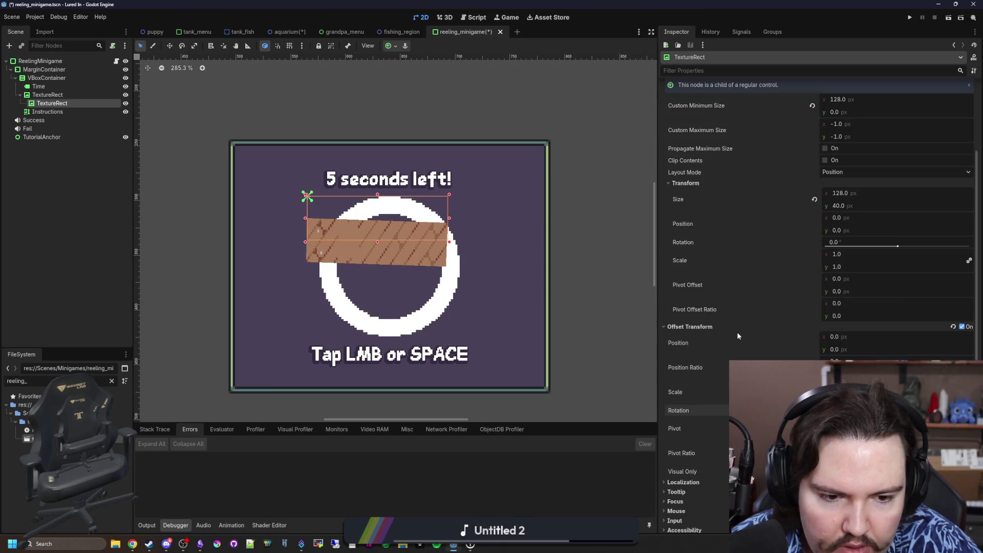
left_click(962, 327)
left_click(855, 319)
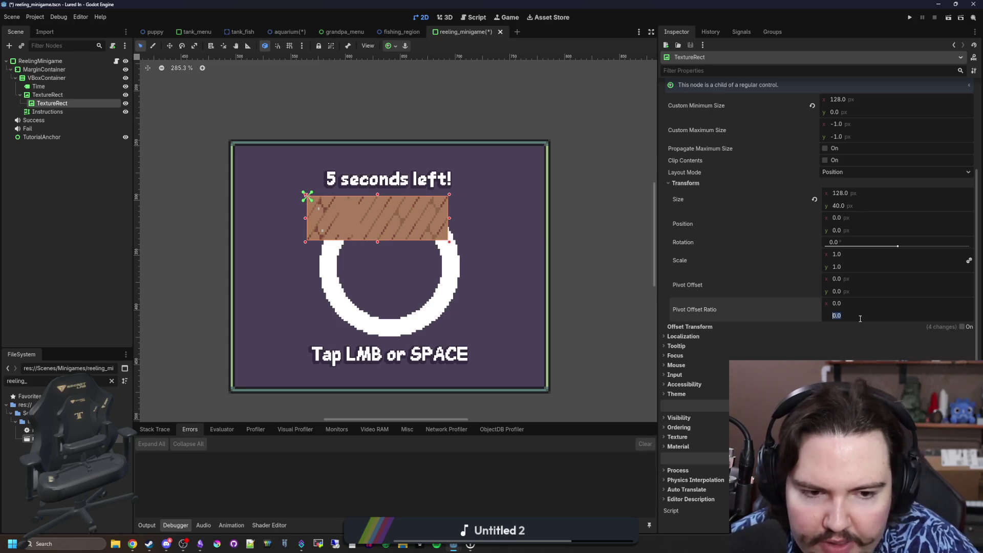
type("0.5")
key("Return")
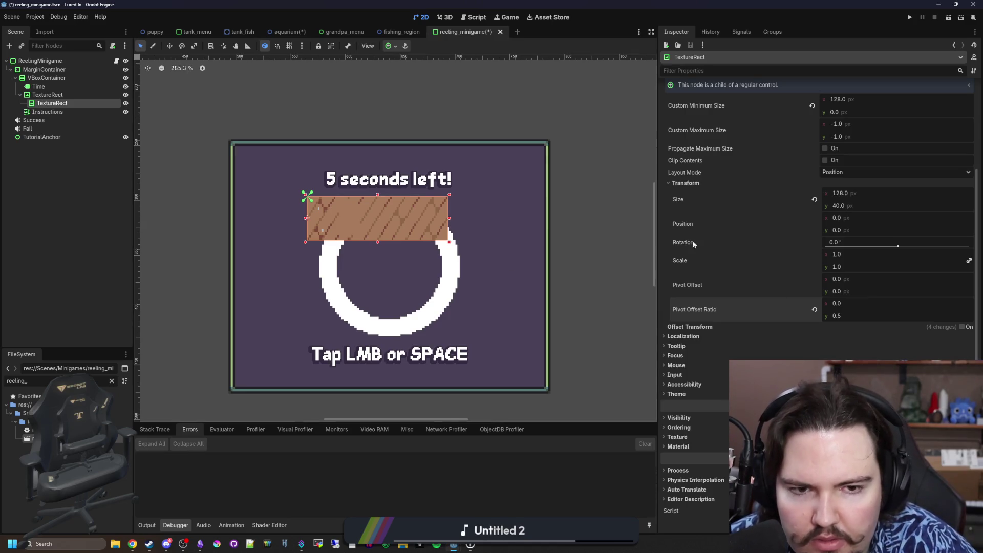
left_click_drag(898, 245, 970, 247)
left_click(848, 304)
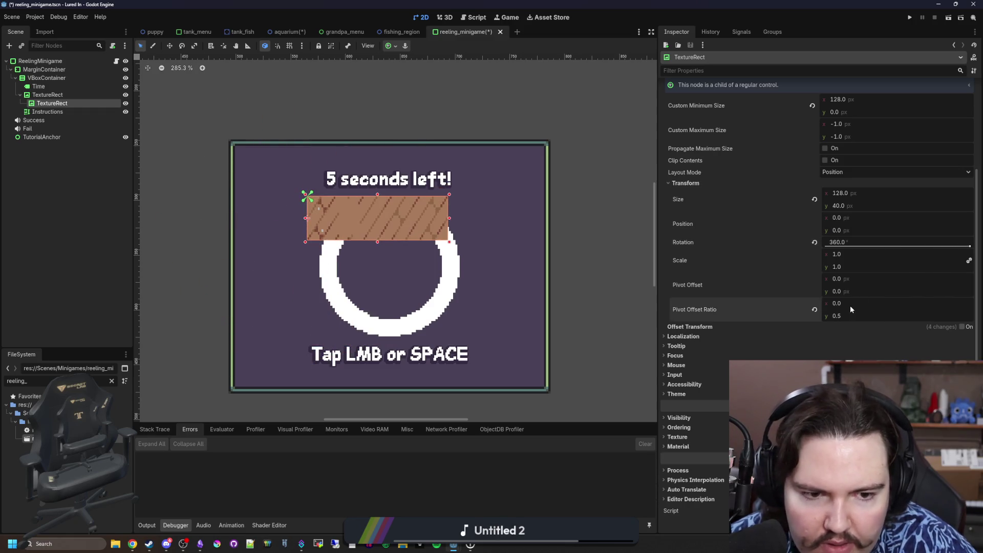
type("01")
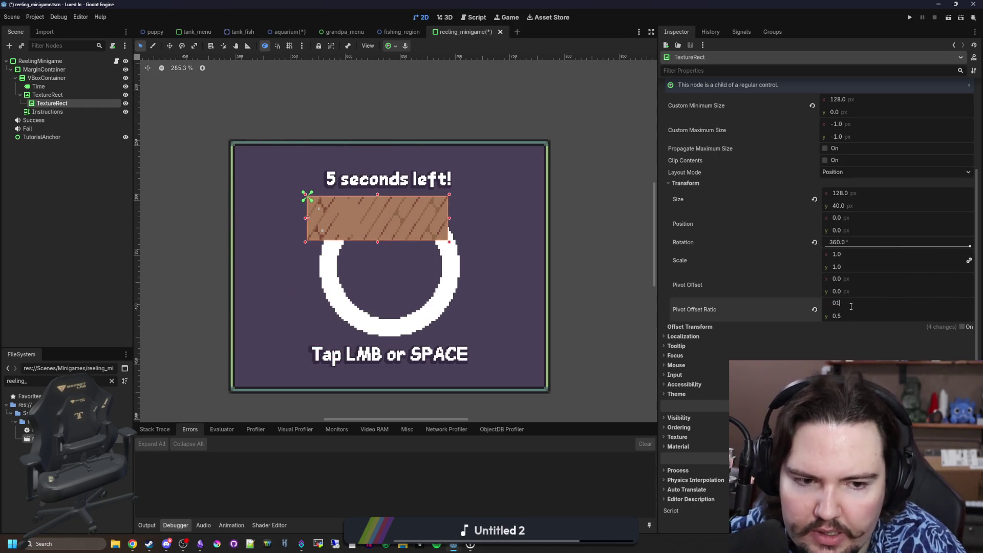
type(".1")
key("Return")
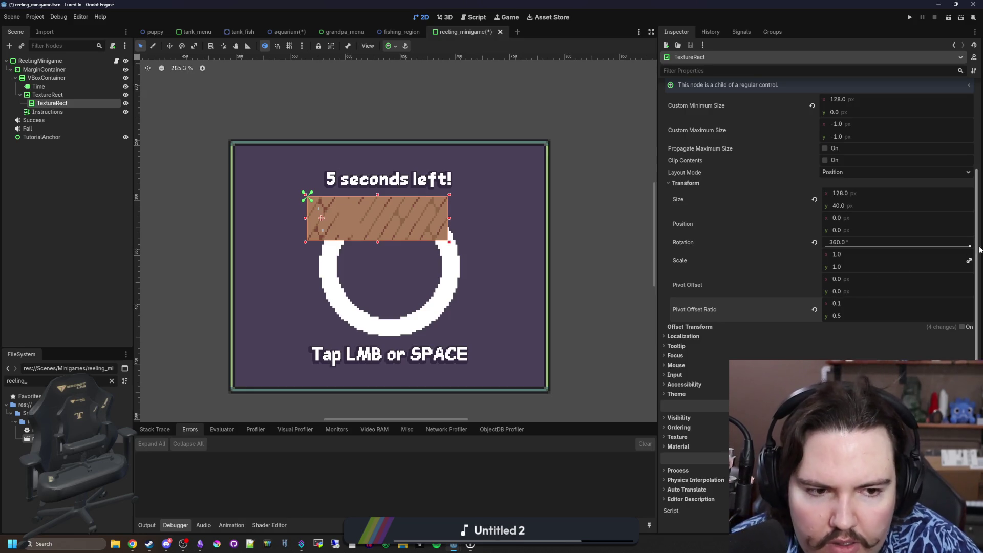
left_click_drag(973, 249, 870, 247)
left_click(869, 247)
type("0")
key("Return")
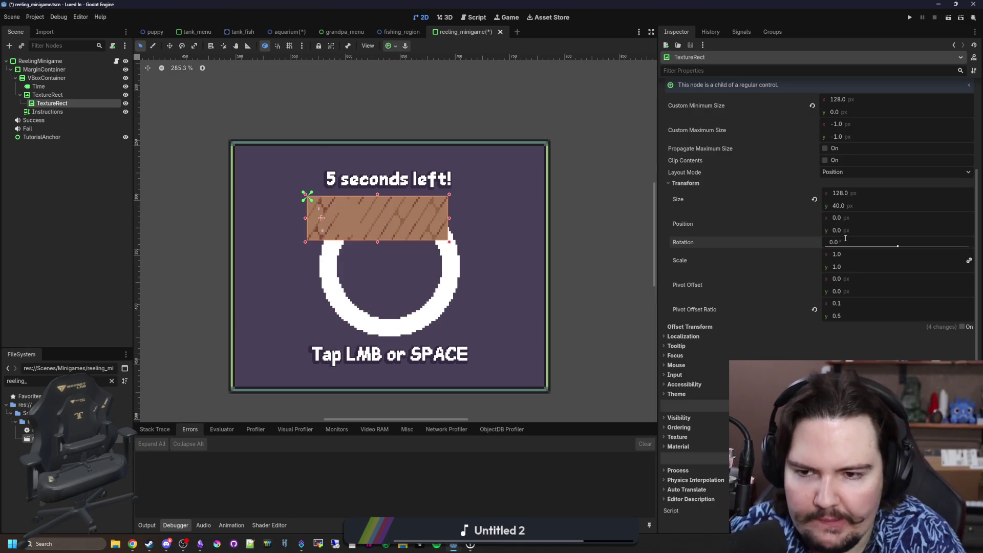
Step: Move the handle so its end sits on the ring centre and save the scene
left_click(170, 46)
left_click_drag(362, 227, 437, 281)
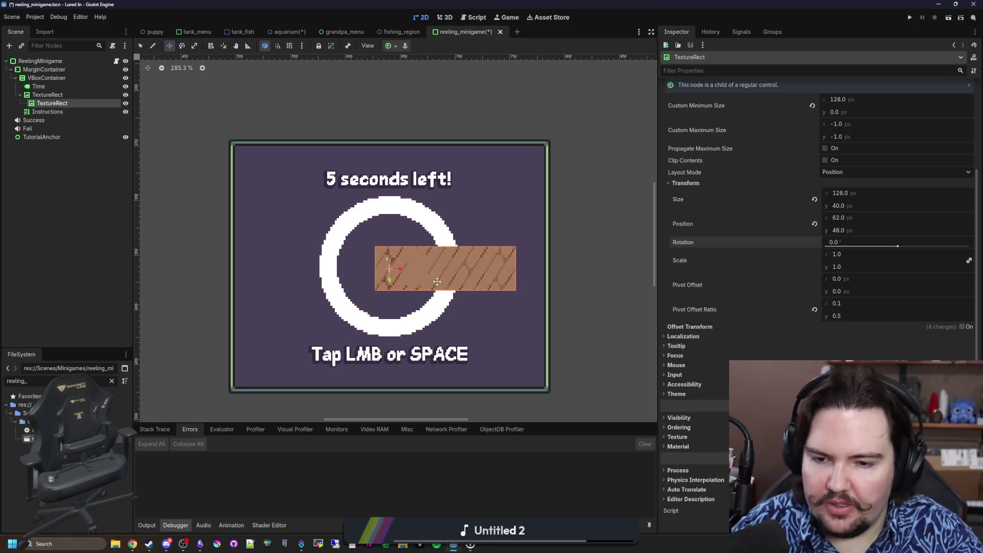
key("ctrl+s")
Step: Rename the ring node to Reel and the plank to Handle, then return to the minigame script
double_click(70, 103)
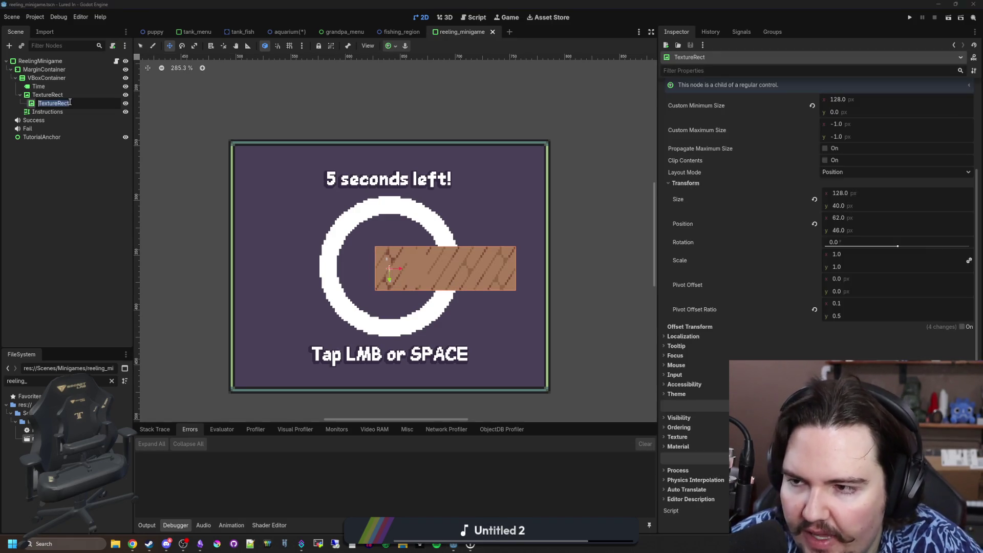
double_click(41, 95)
type("Re")
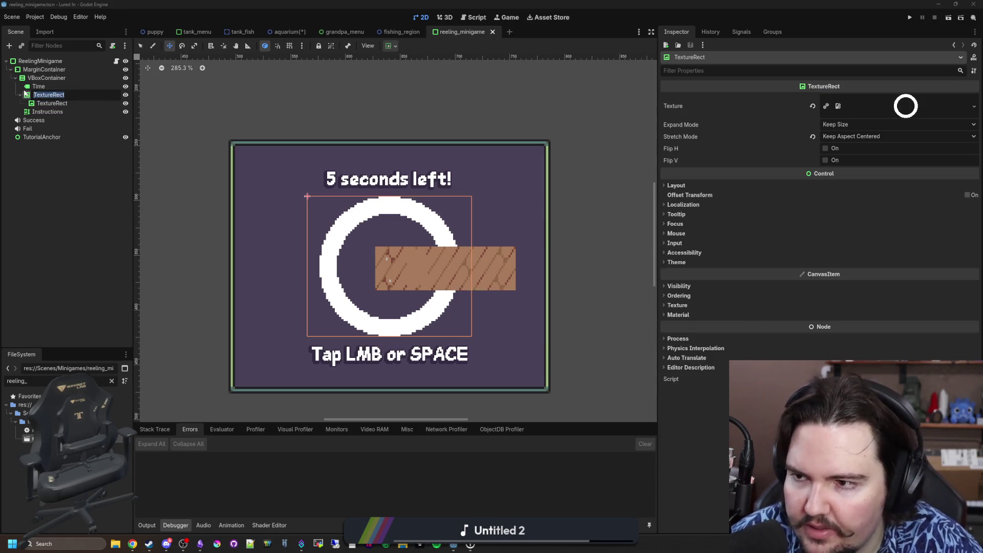
type("el")
key("Return")
key("Down")
key("F2")
type("Handle")
key("Return")
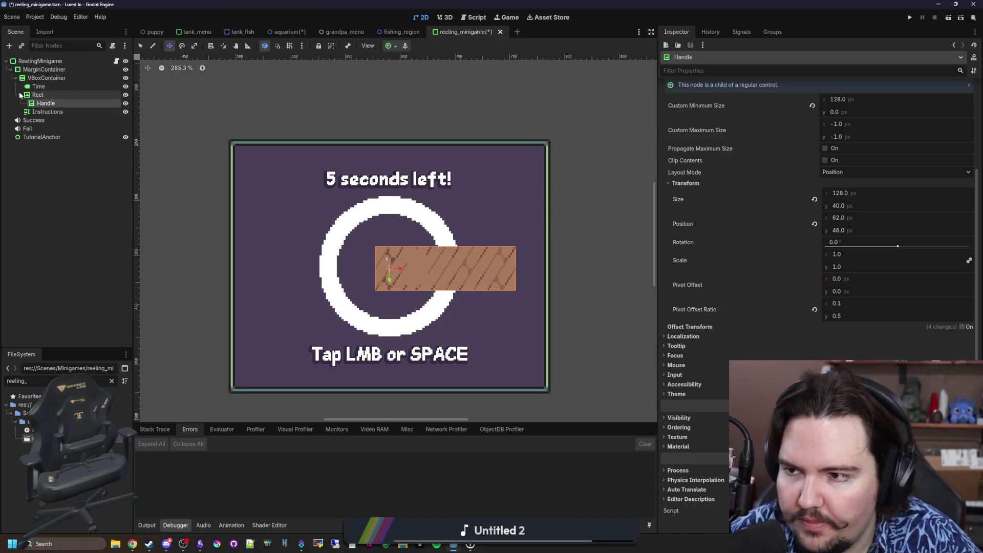
left_click(116, 61)
left_click(349, 231)
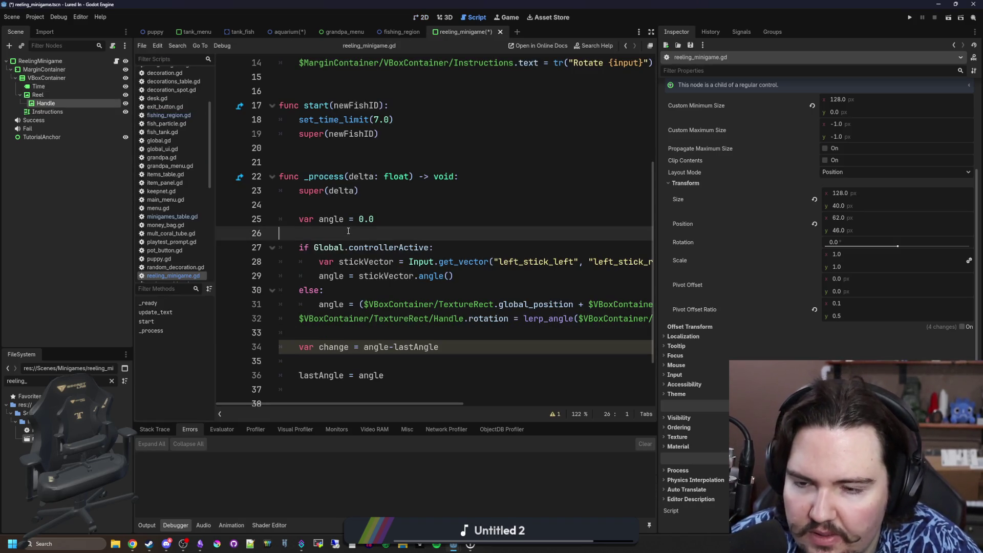
Step: Declare reel and handle variables above the ready function, typing handle as TextureRect
key("Return")
key("Return")
key("Up")
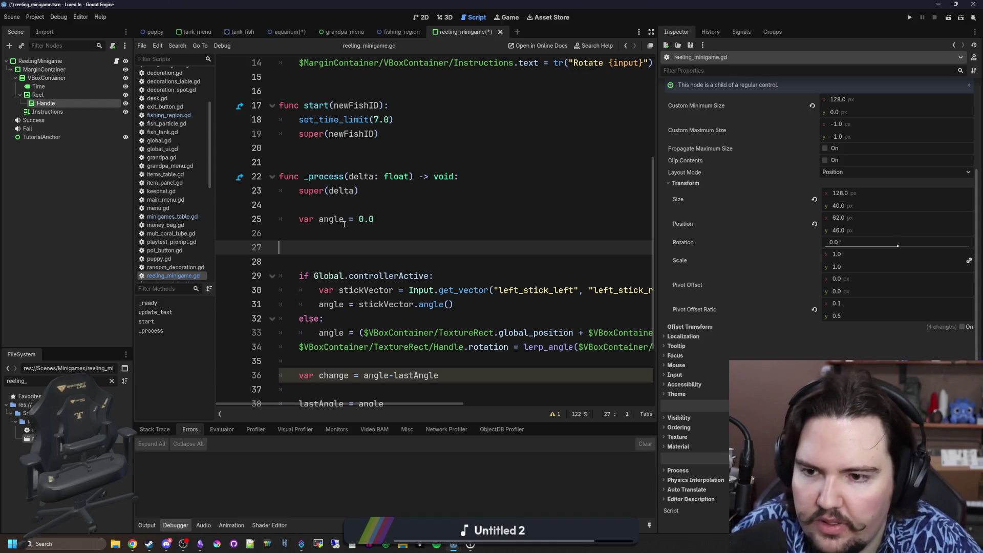
key("BackSpace")
key("BackSpace")
key("BackSpace")
key("ctrl+z")
key("ctrl+z")
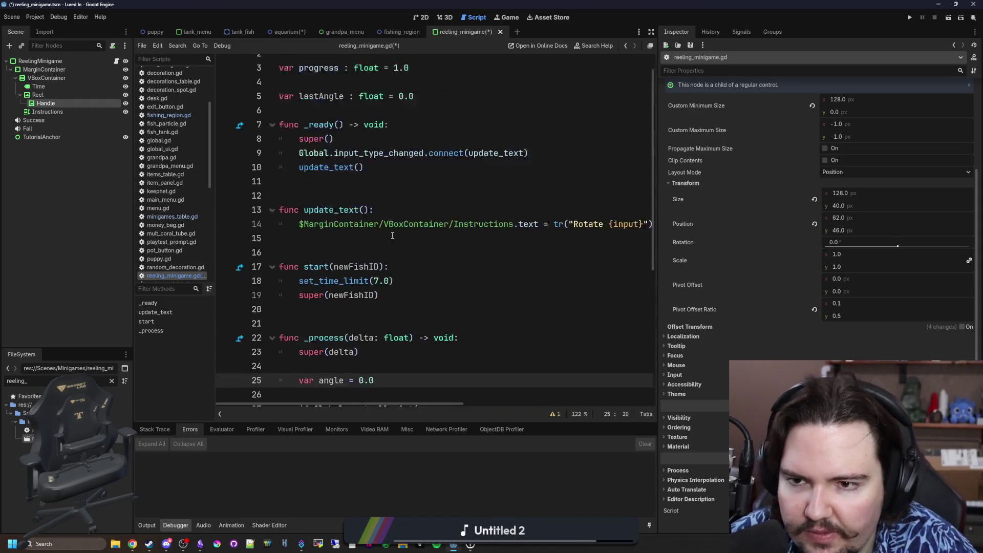
left_click(339, 119)
key("Return")
key("Return")
key("Up")
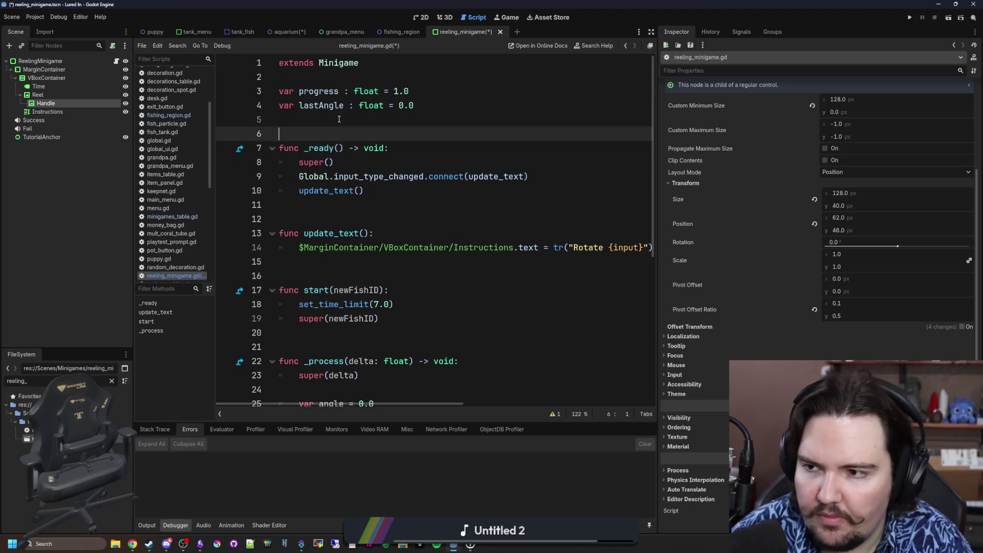
type("var reel")
key("Return")
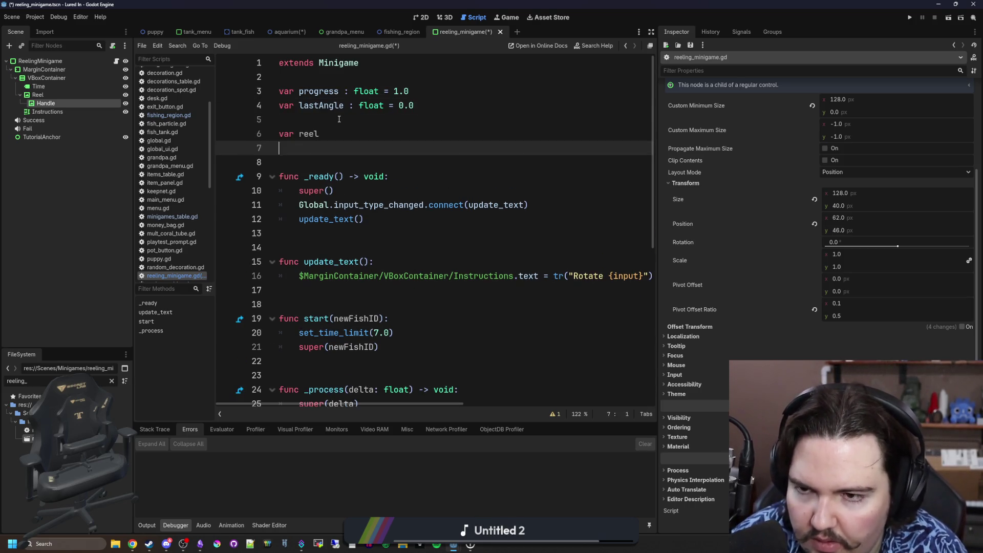
type("var handle :")
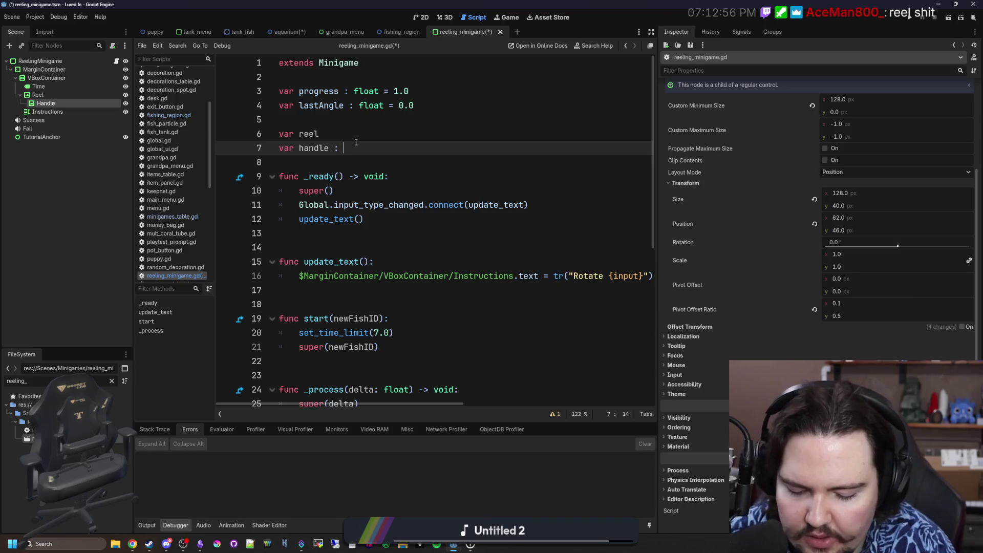
type("extureR")
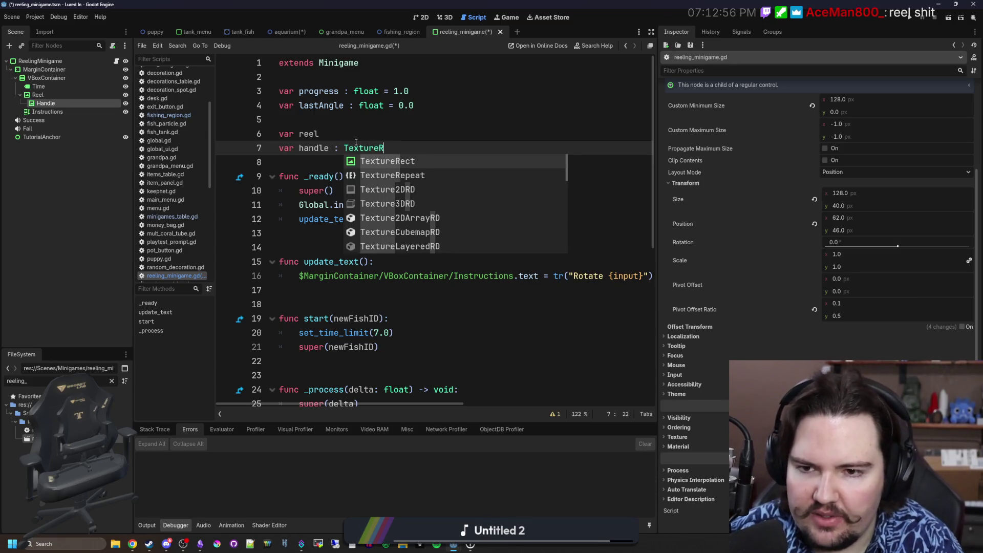
key("Return")
left_click_drag(404, 147, 339, 147)
key("ctrl+c")
left_click(339, 134)
key("ctrl+v")
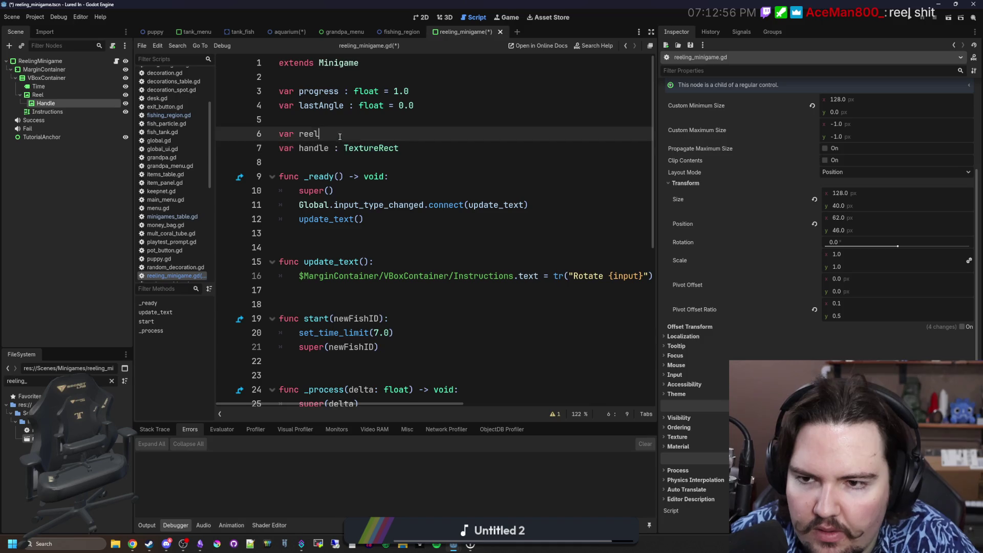
left_click_drag(45, 103, 405, 149)
mouse_move(39, 95)
left_mouse_down()
mouse_move(410, 134)
mouse_move(395, 134)
left_mouse_up()
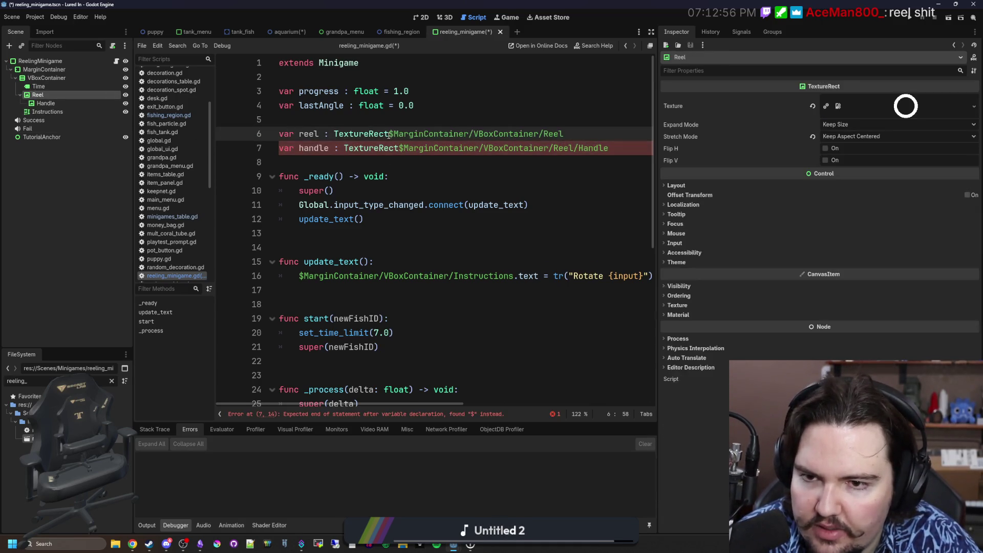
type("=")
left_click(399, 148)
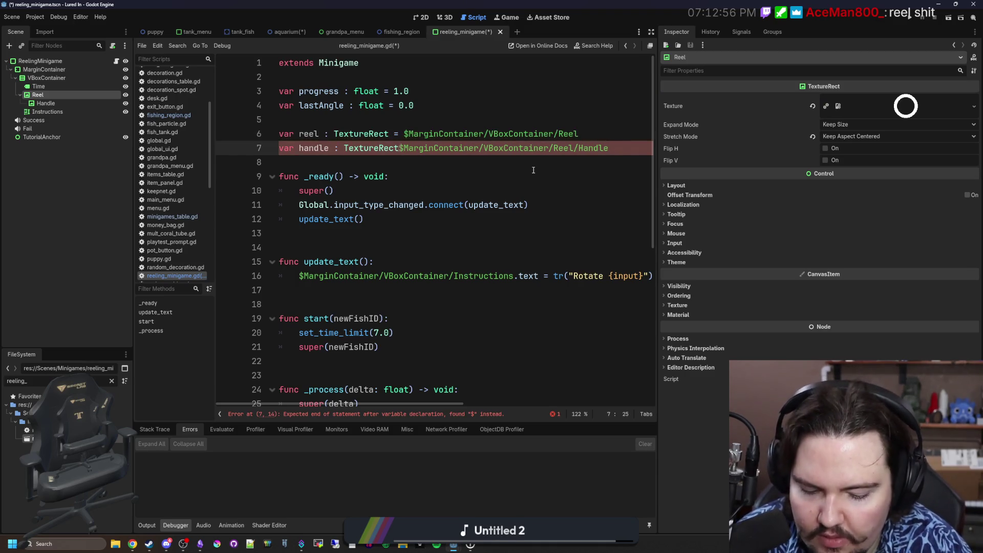
type("=")
left_click(300, 134)
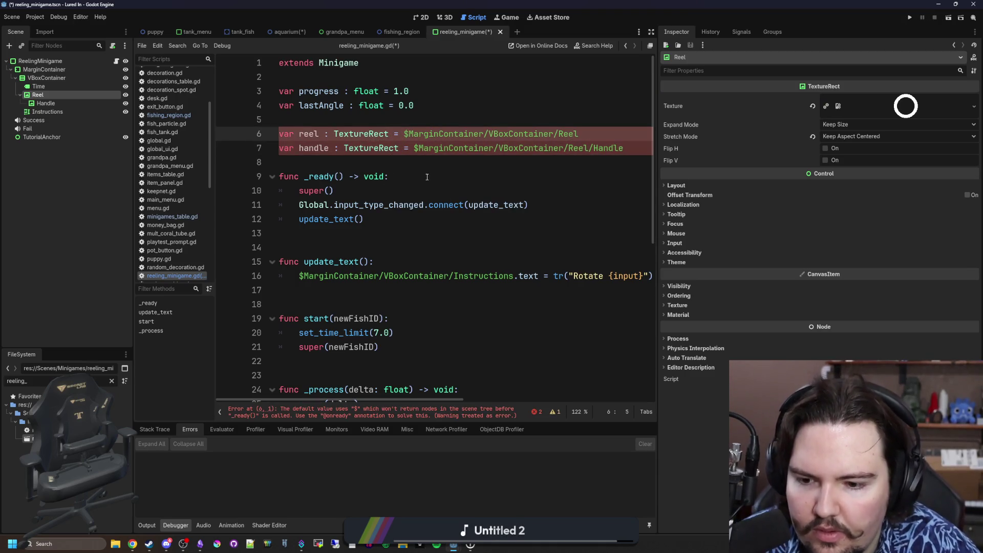
left_click(278, 148)
type("@onready")
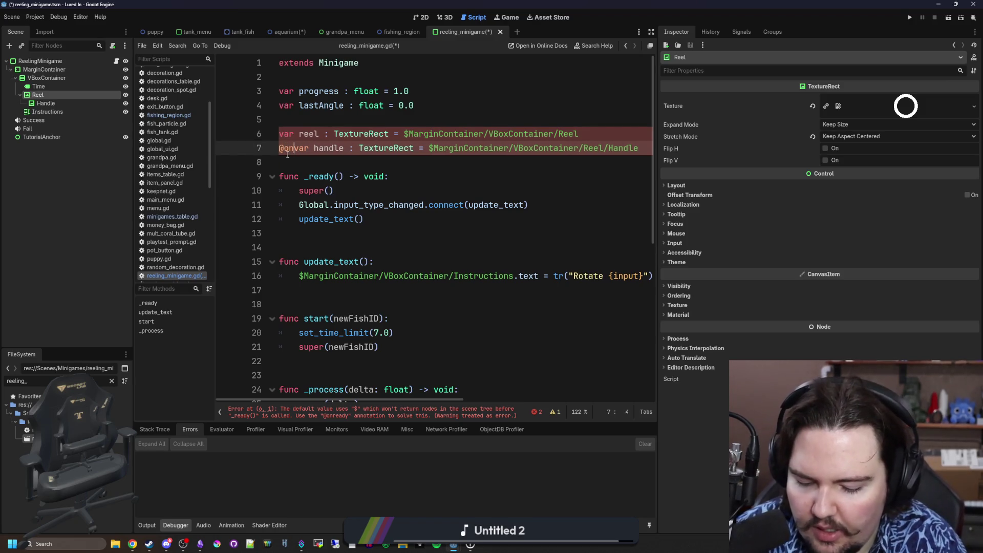
key("ctrl+c")
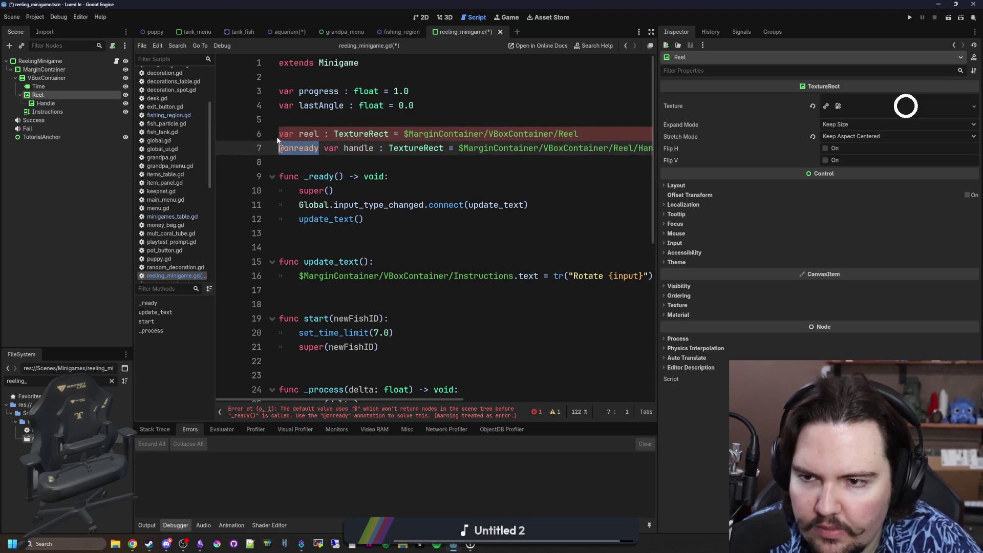
left_click(279, 133)
key("ctrl+v")
left_click(360, 162)
scroll(360, 162, "down", 4)
scroll(359, 162, "down", 4)
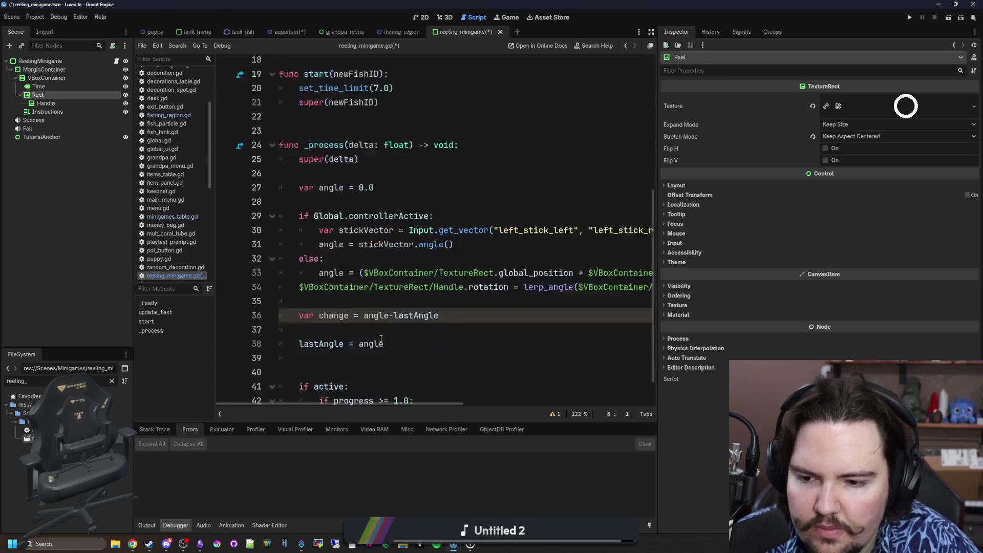
Step: Add 'handle.rotation += change' on a new line after the change calculation
left_click(394, 278)
left_click(391, 268)
left_click(369, 292)
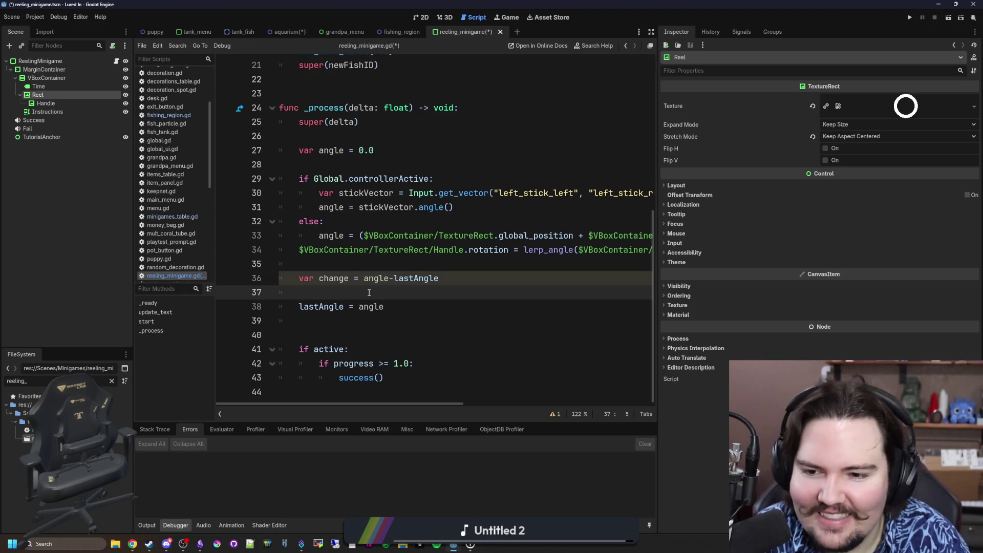
key("Return")
key("Return")
key("Up")
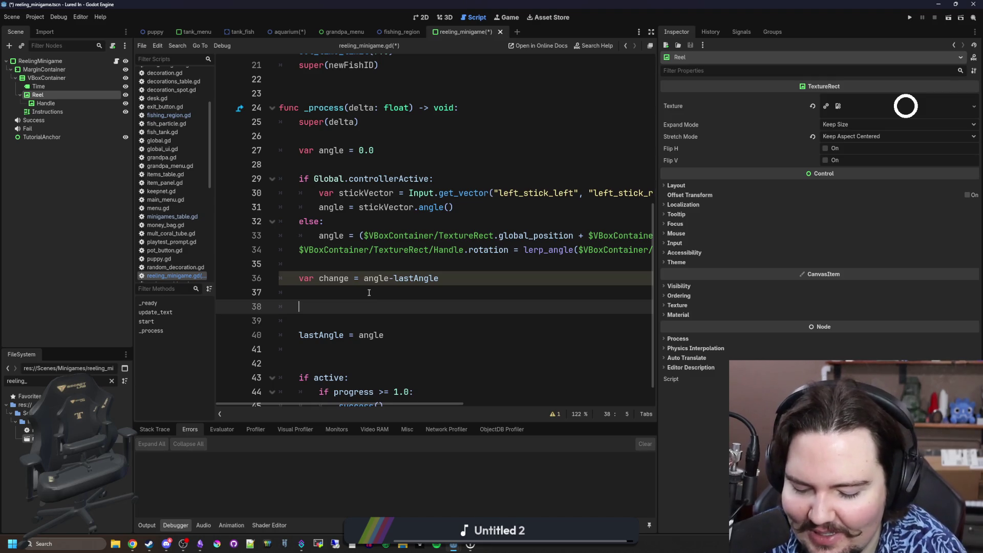
type("handle.rotation")
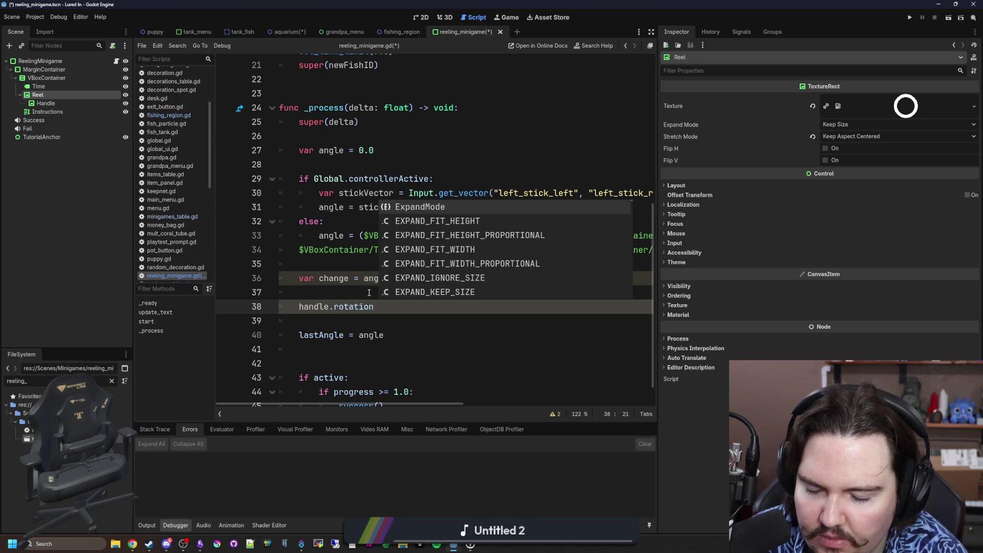
type(" += change")
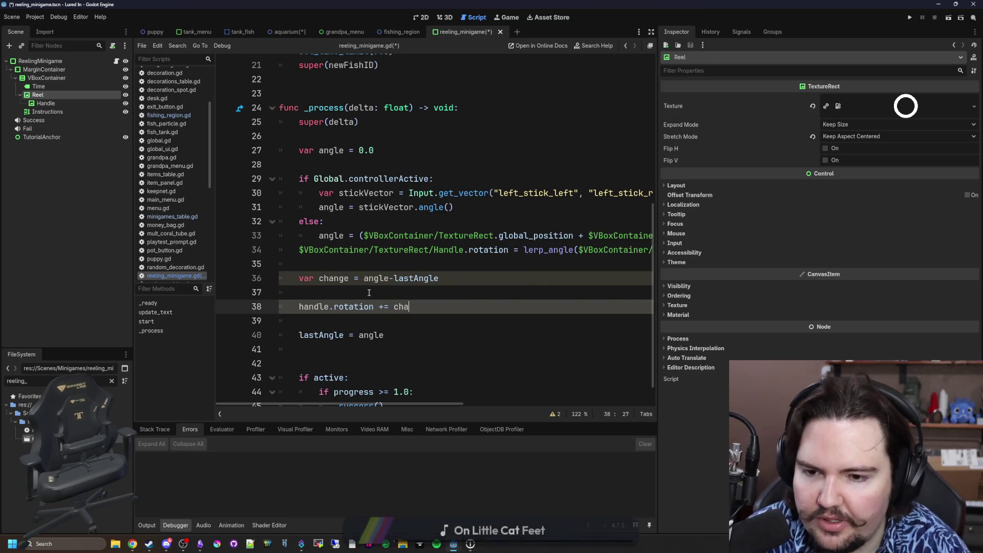
left_click(369, 293)
Step: Wrap the angle difference on line 36 in clampf(angle-lastAngle, 0.0, INF)
scroll(366, 281, "up", 1)
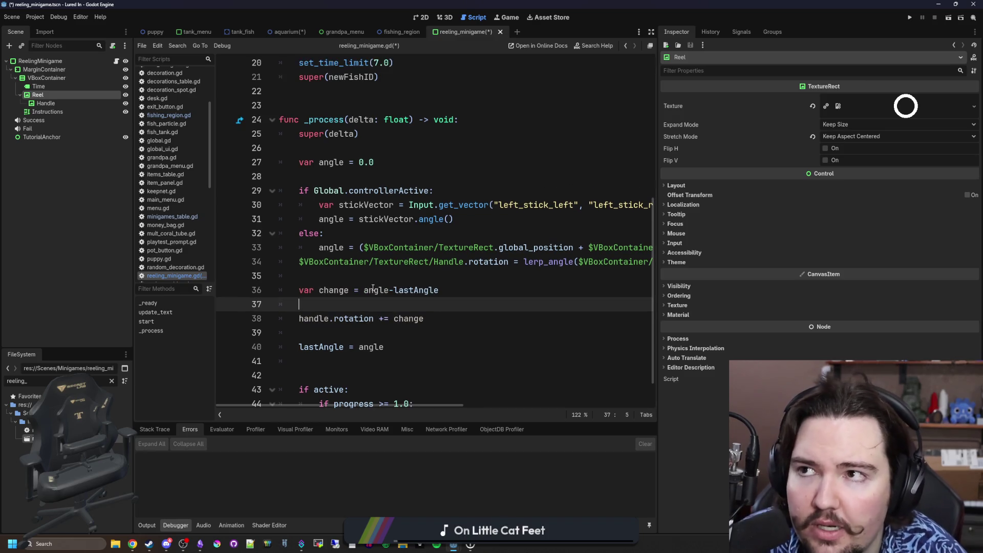
left_click(363, 289)
type("abs(")
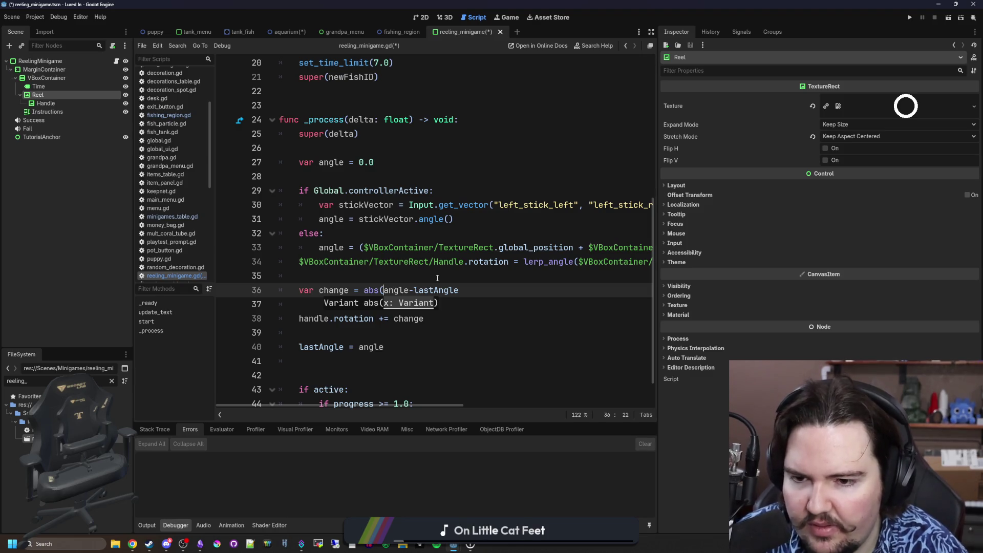
key("BackSpace")
key("BackSpace")
key("BackSpace")
type("clampf(")
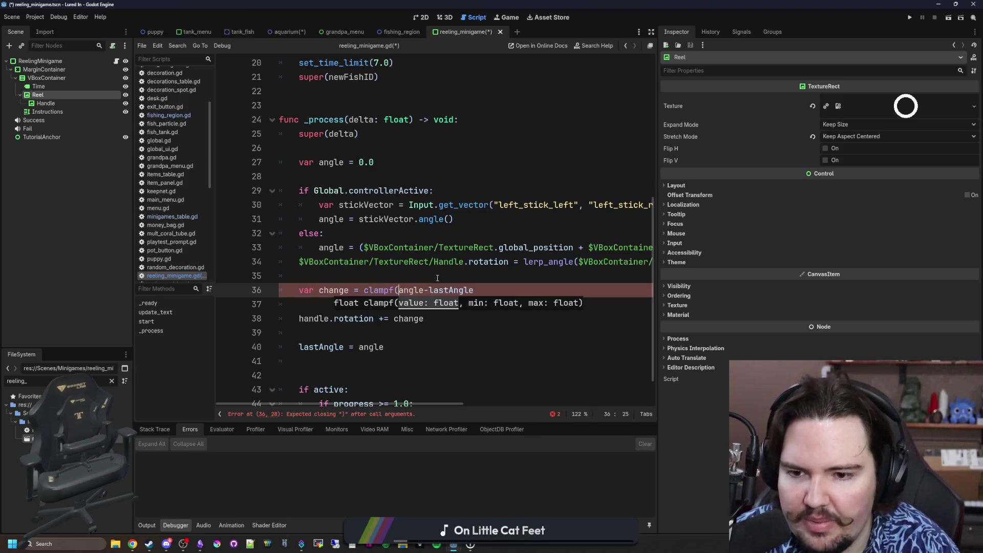
left_click(496, 293)
type(", 0.0, I")
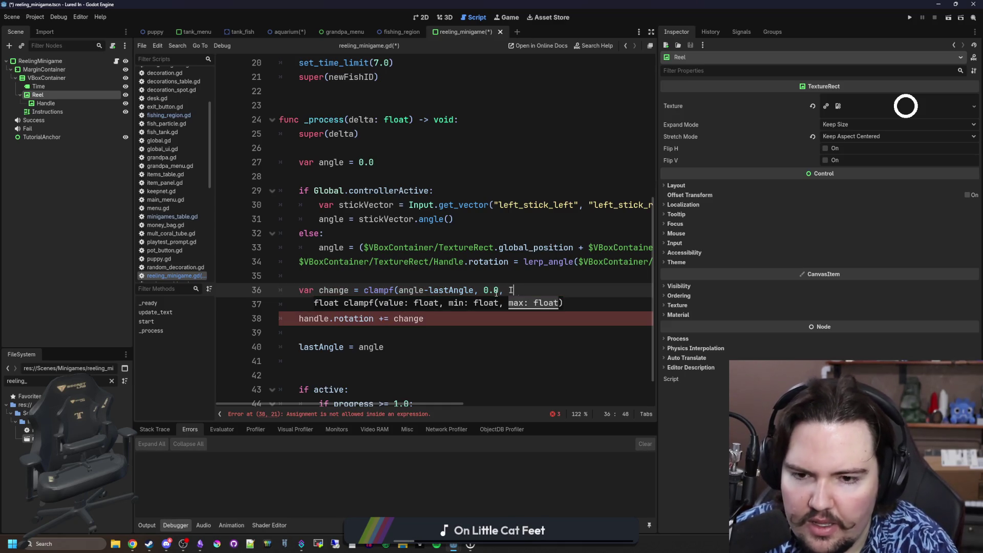
type("NF)")
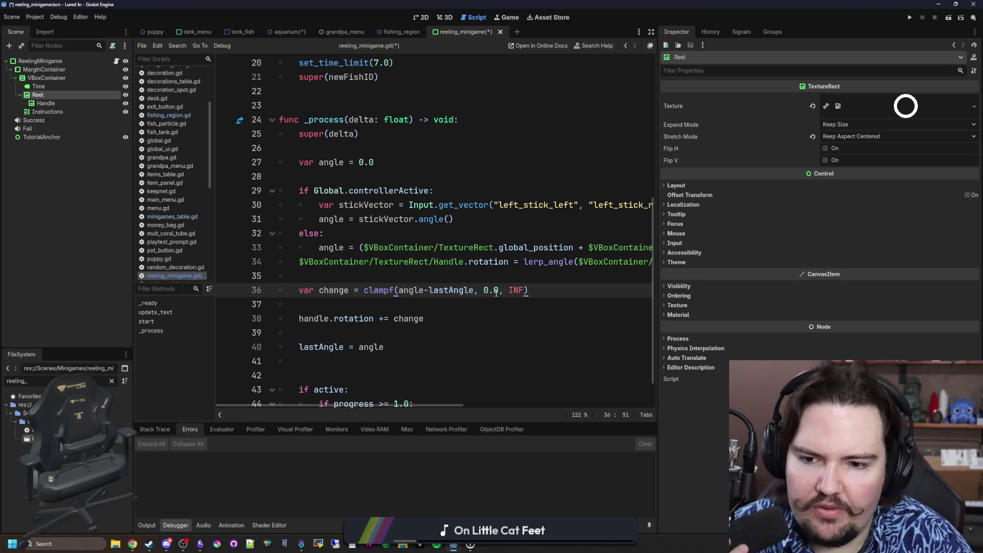
Step: Widen the script editor, save, and delete the blank line between the change lines
left_click(524, 266)
left_click(524, 270)
mouse_move(657, 240)
left_mouse_down()
mouse_move(878, 245)
mouse_move(666, 244)
left_mouse_up()
key("ctrl+s")
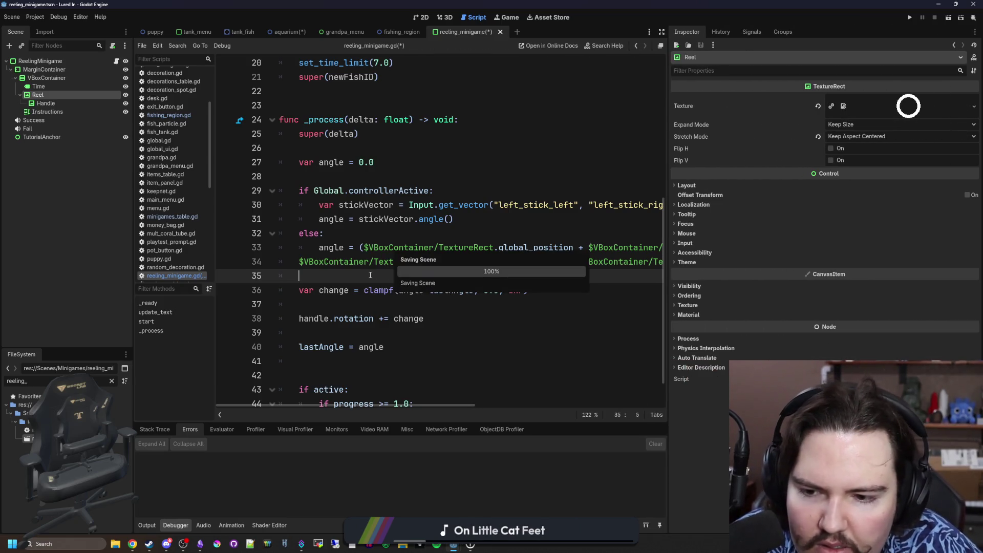
left_click(323, 302)
key("BackSpace")
left_click(340, 318)
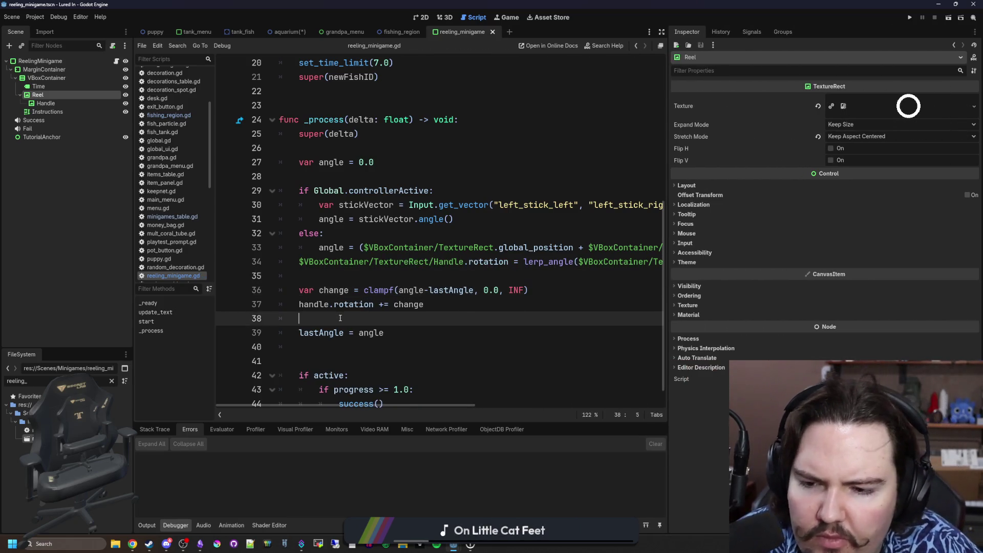
Step: Remove the leftover blank lines around lastAngle and save the script
key("ctrl+s")
key("BackSpace")
left_click(358, 333)
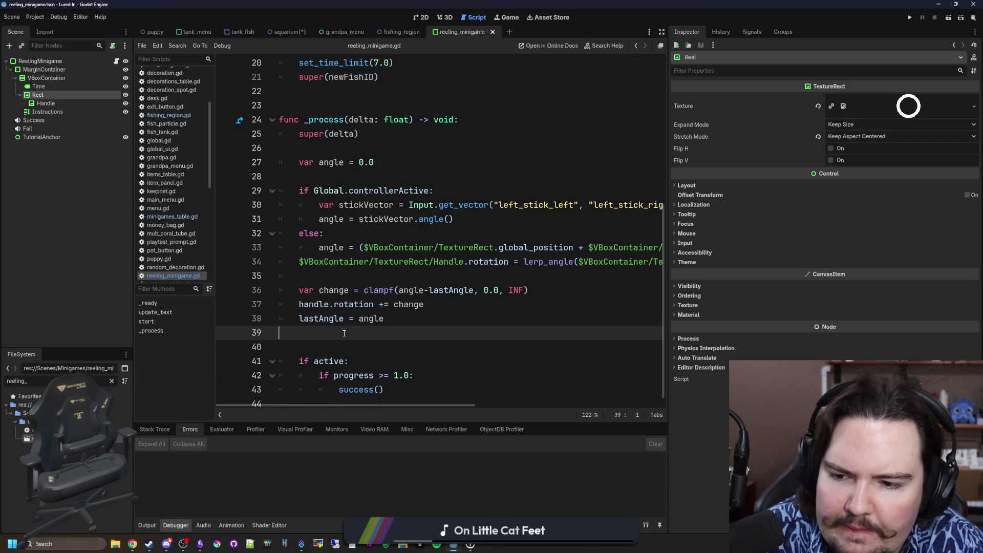
key("BackSpace")
key("ctrl+s")
left_click(381, 266)
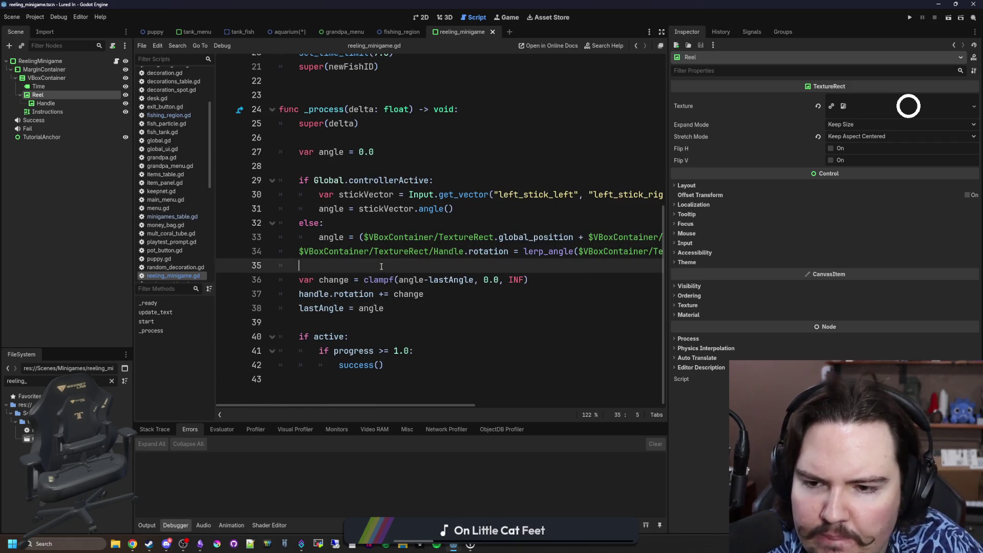
left_click(336, 281)
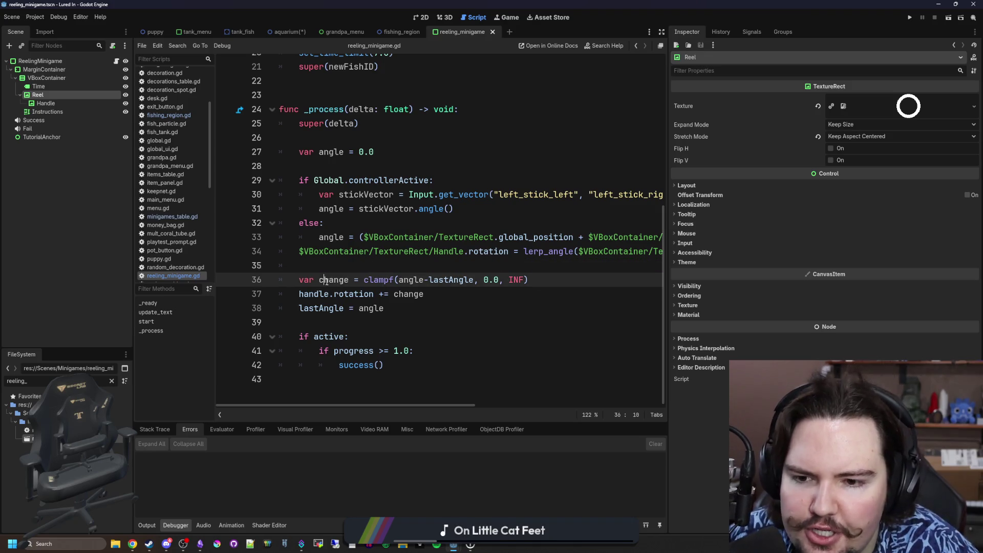
left_click(377, 264)
Step: Add 'progress += change/10.0' after the lastAngle update and save
left_click(395, 310)
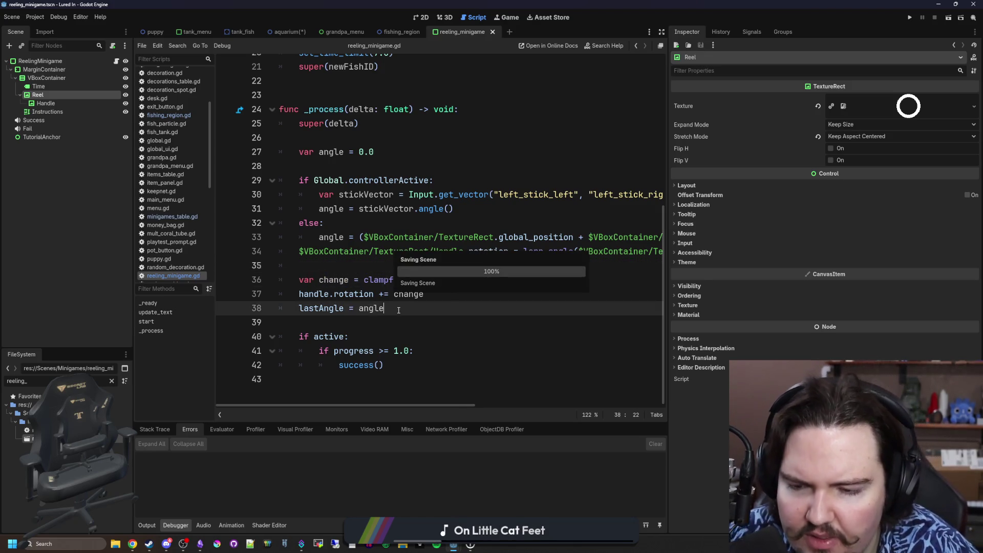
key("Return")
key("Return")
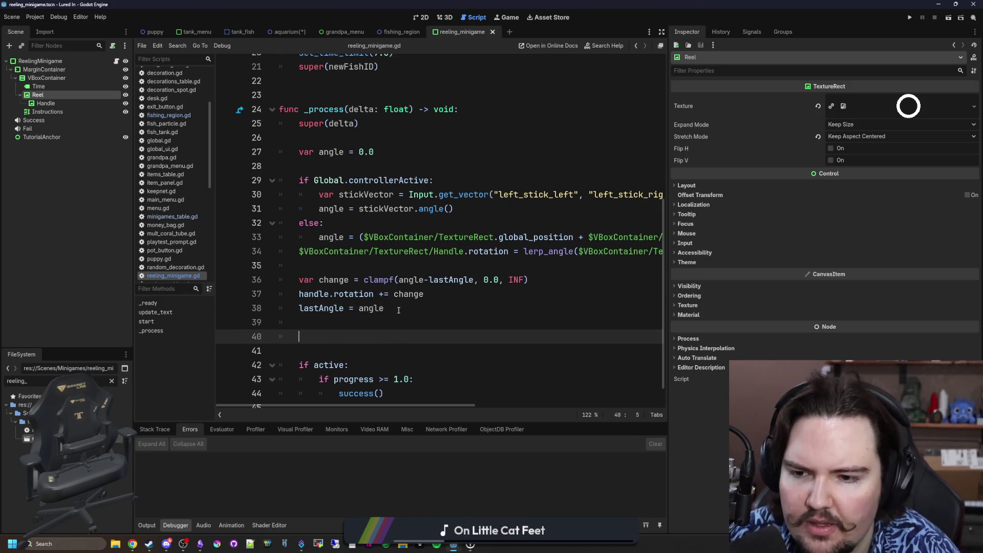
type("p")
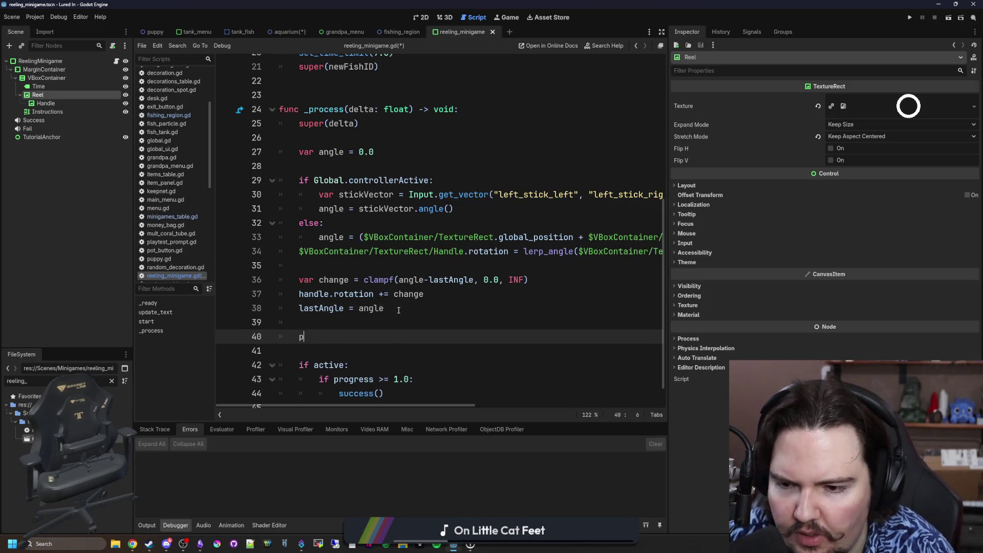
type("rogress += change/")
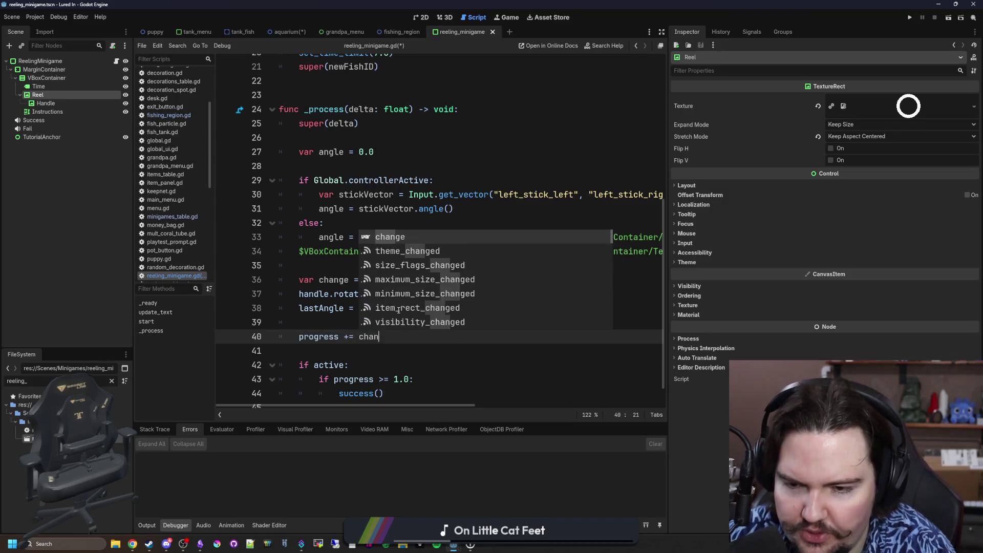
scroll(399, 310, "up", 1)
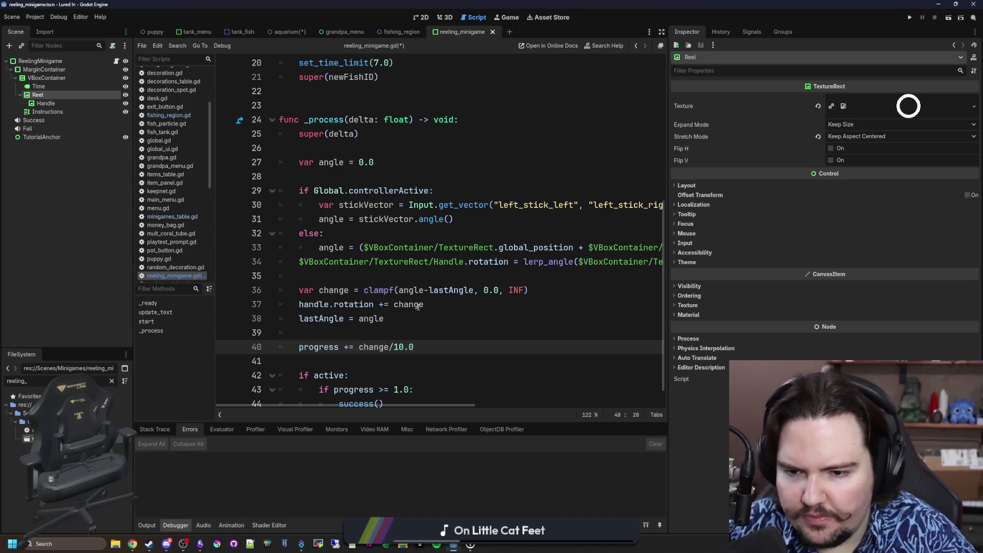
left_click(432, 319)
key("ctrl+s")
key("Down")
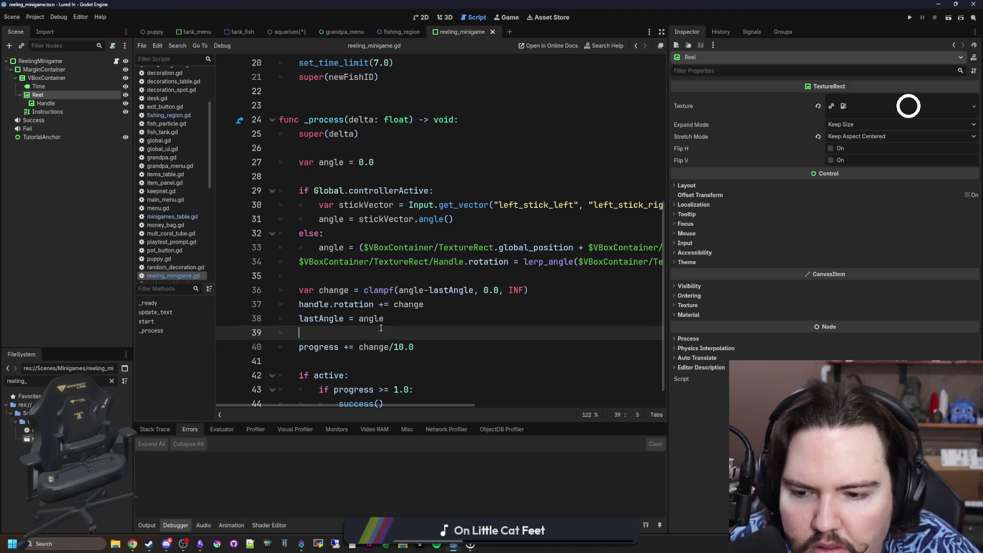
scroll(409, 308, "down", 1)
key("Down")
key("Down")
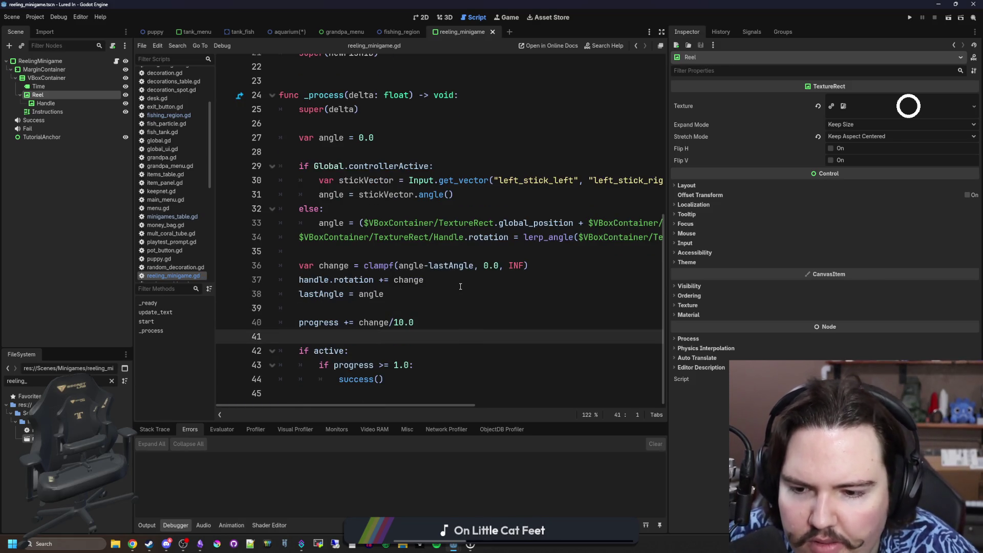
scroll(460, 286, "up", 1)
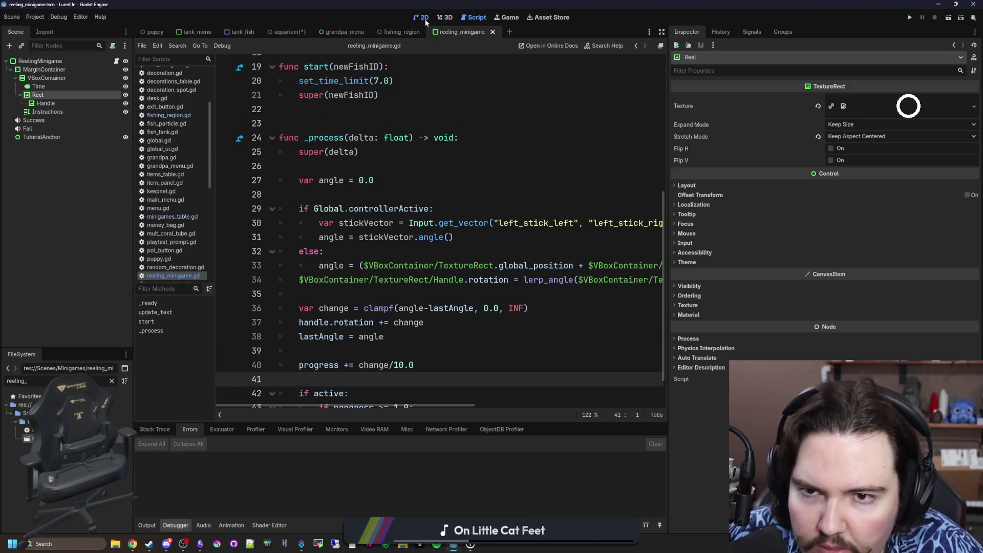
left_click(424, 18)
Step: Filter FileSystem for 'minigam' and open the fe_minigame scene
scroll(356, 204, "down", 1)
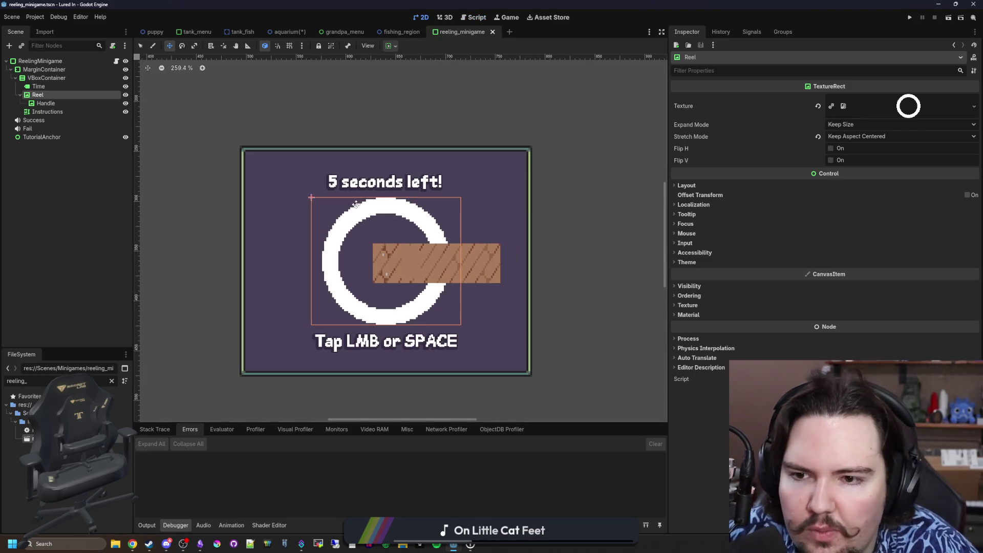
key("f")
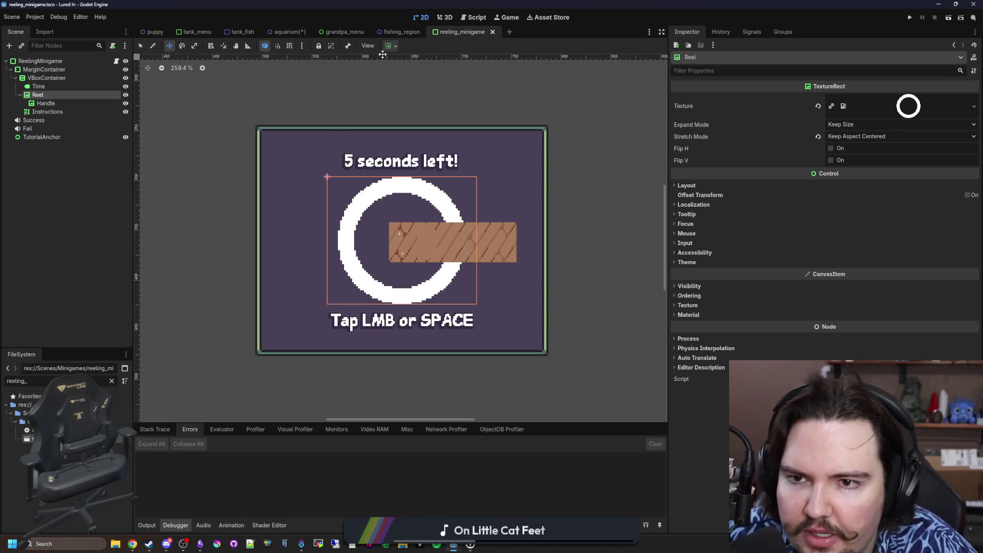
left_click(112, 381)
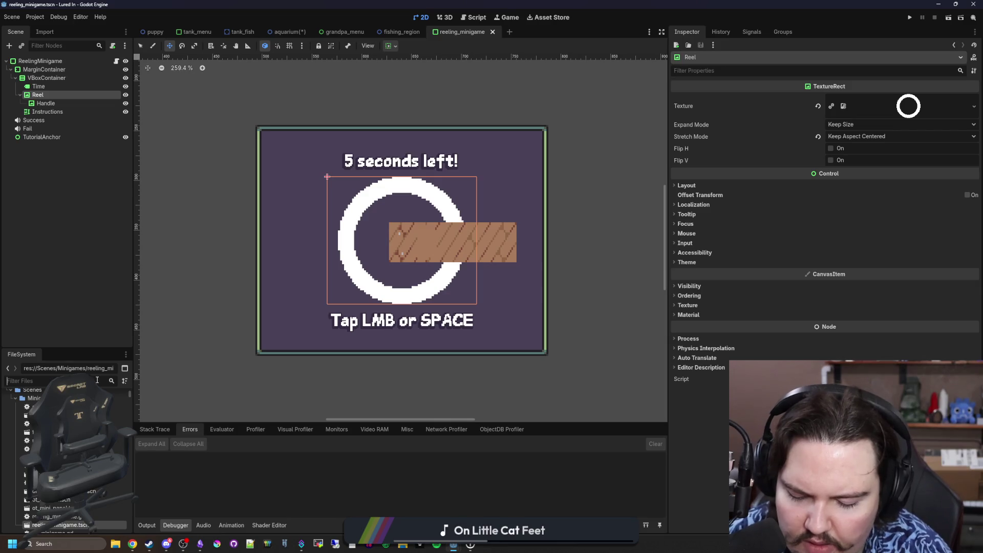
type("minigame")
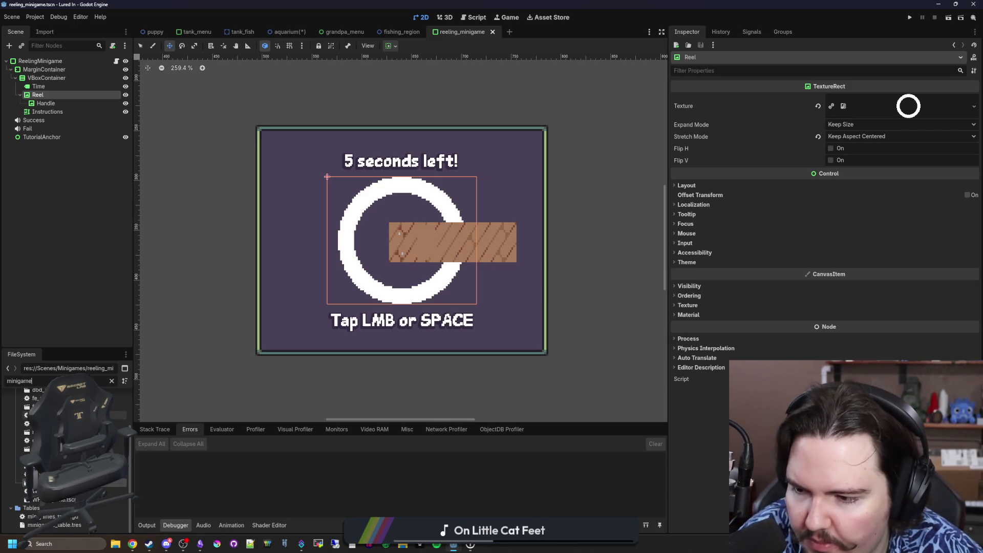
double_click(41, 407)
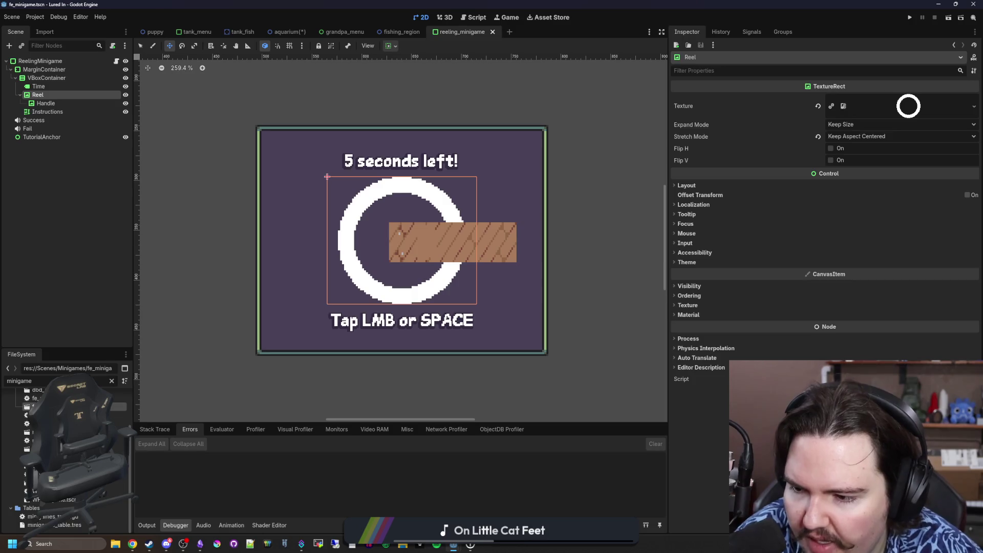
scroll(267, 310, "up", 2)
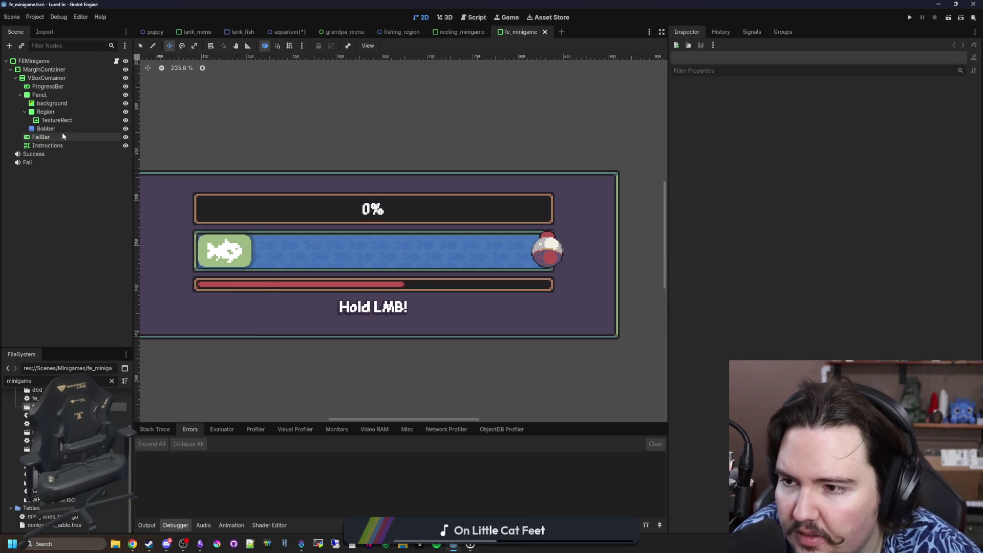
Step: Copy the FailBar node from the fe_minigame scene and save it
left_click(45, 145)
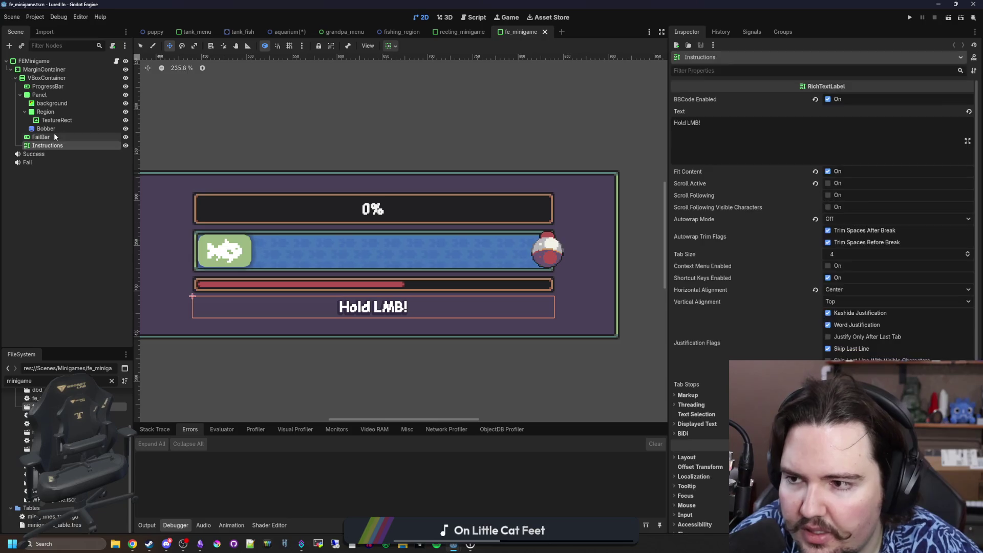
left_click(59, 128)
left_click(67, 105)
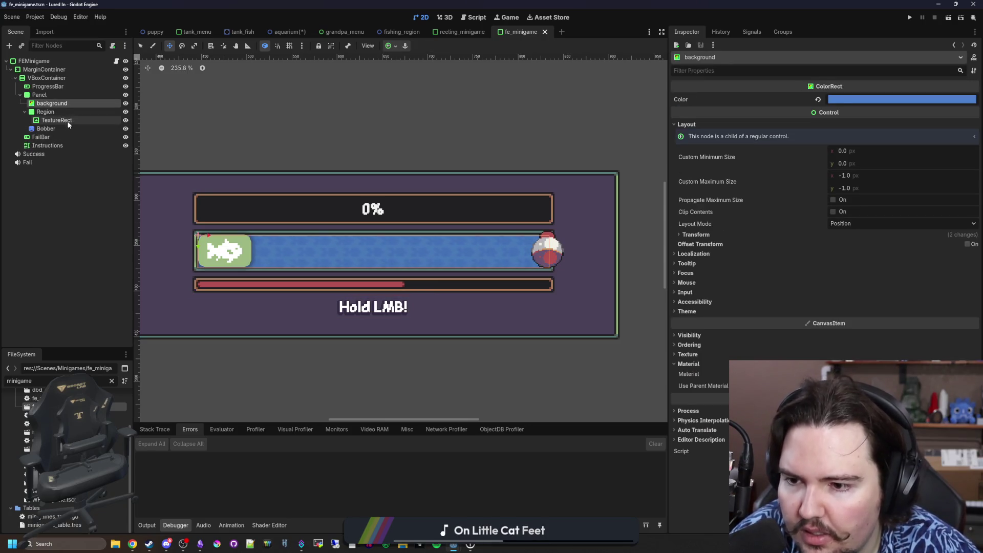
left_click(65, 129)
right_click(60, 136)
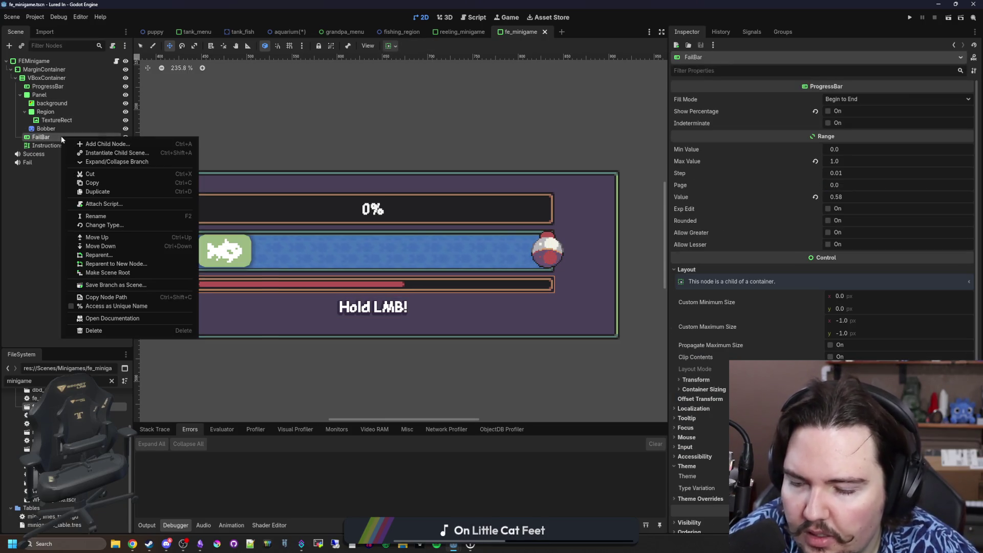
left_click(111, 183)
key("ctrl+s")
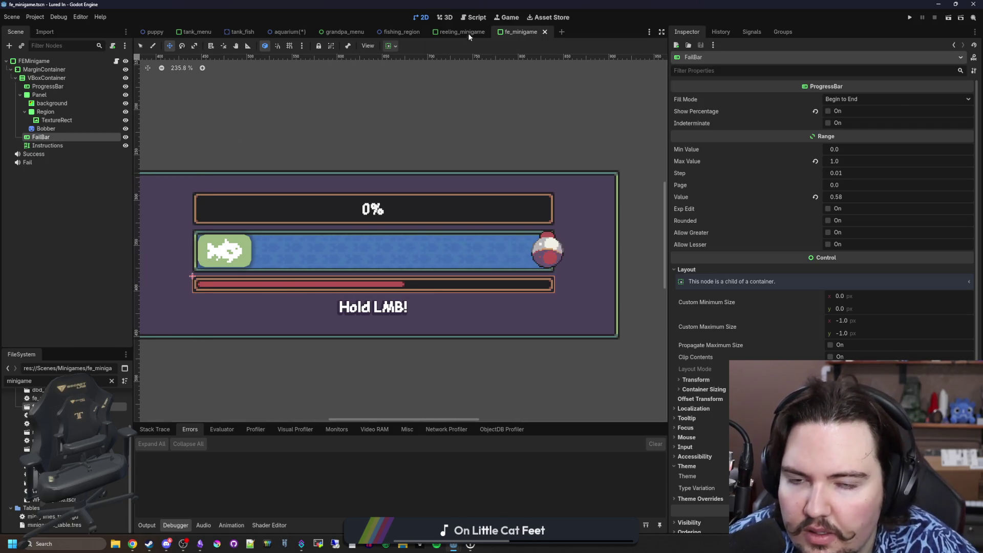
Step: Paste FailBar into the reeling scene after Reel, above the instructions, and save
left_click(463, 36)
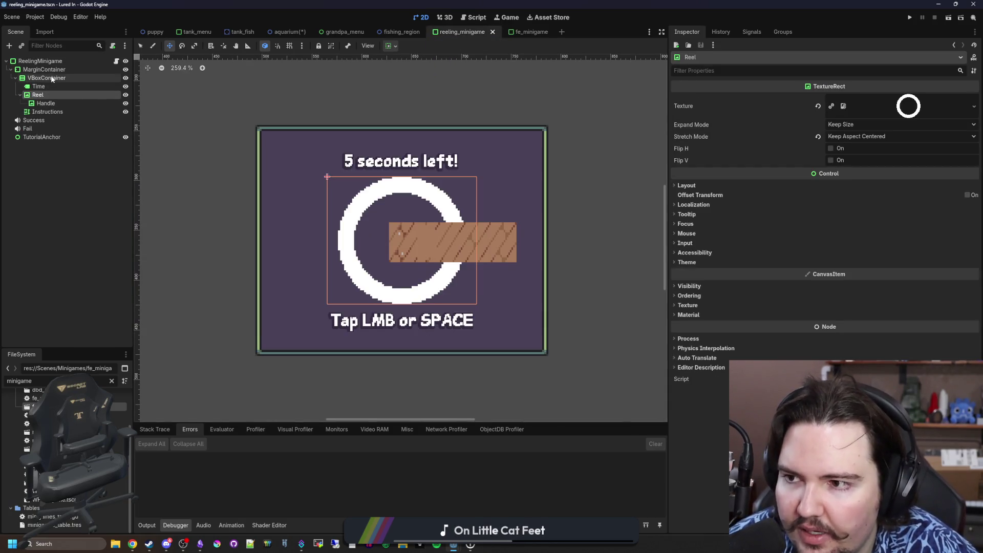
left_click(47, 78)
key("ctrl+v")
left_click_drag(47, 123, 57, 111)
left_click_drag(56, 110, 38, 119)
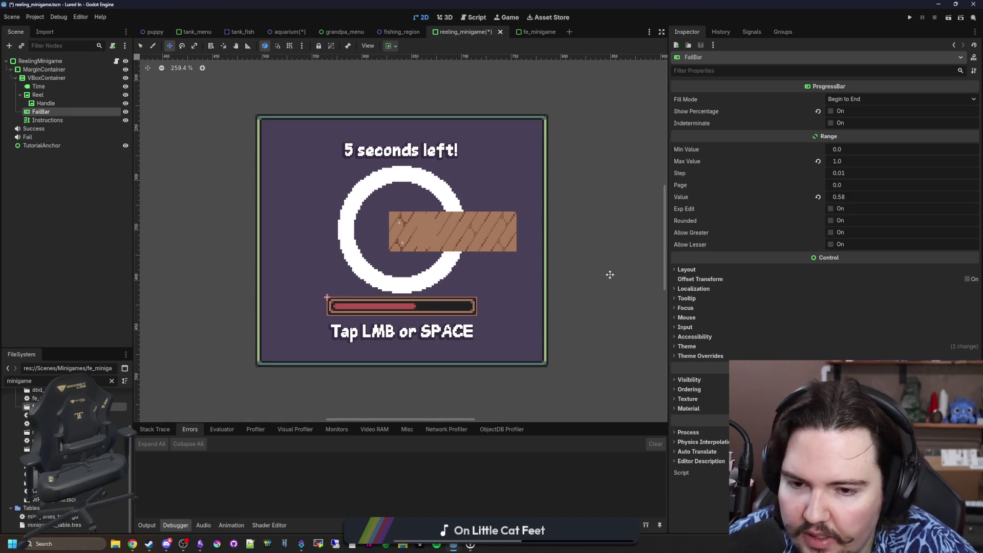
left_click(688, 346)
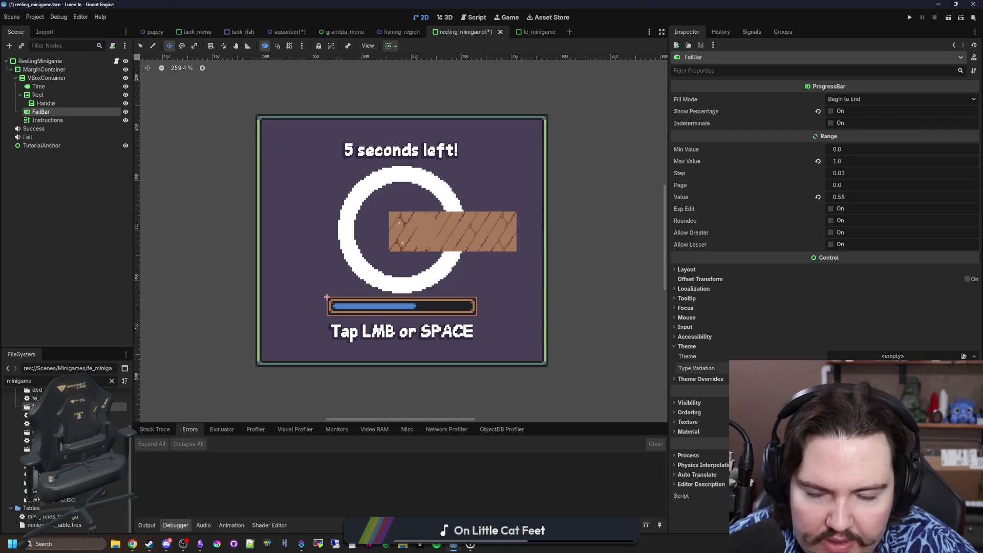
left_click(127, 192)
key("ctrl+s")
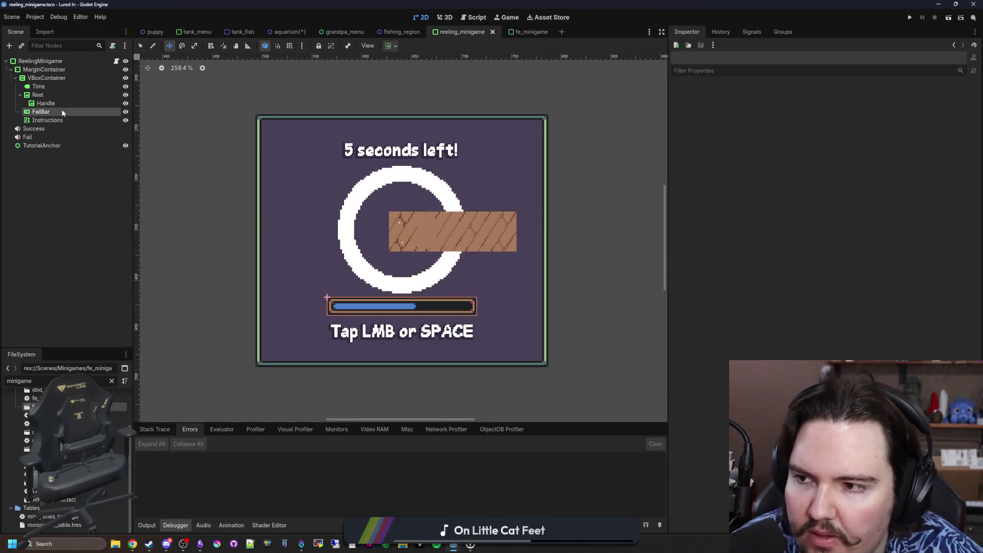
Step: Rename the FailBar node to ProgressBar
double_click(61, 111)
type("ProgressB")
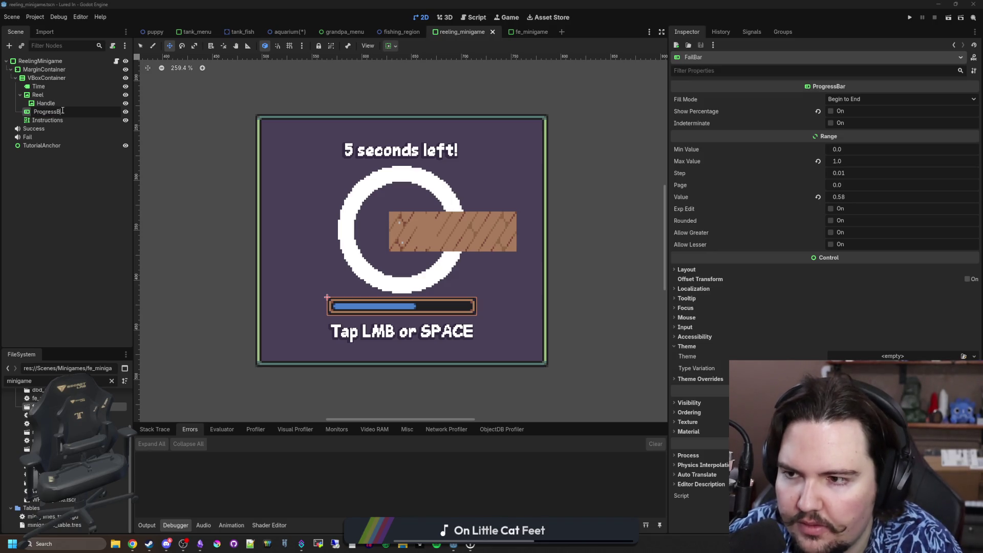
type("ar")
key("Return")
left_click(117, 61)
Step: Insert the ProgressBar node path on line 41 and set its .value = progress
mouse_move(53, 115)
left_mouse_down()
mouse_move(358, 250)
mouse_move(281, 336)
left_mouse_up()
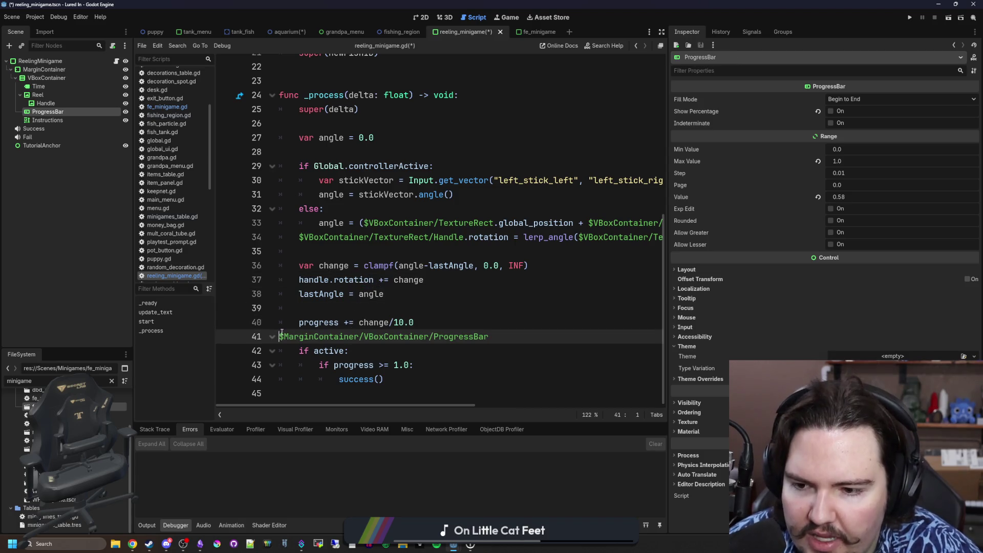
key("Tab")
key("Return")
left_click(539, 352)
key("Return")
key("Up")
type(".value = progress")
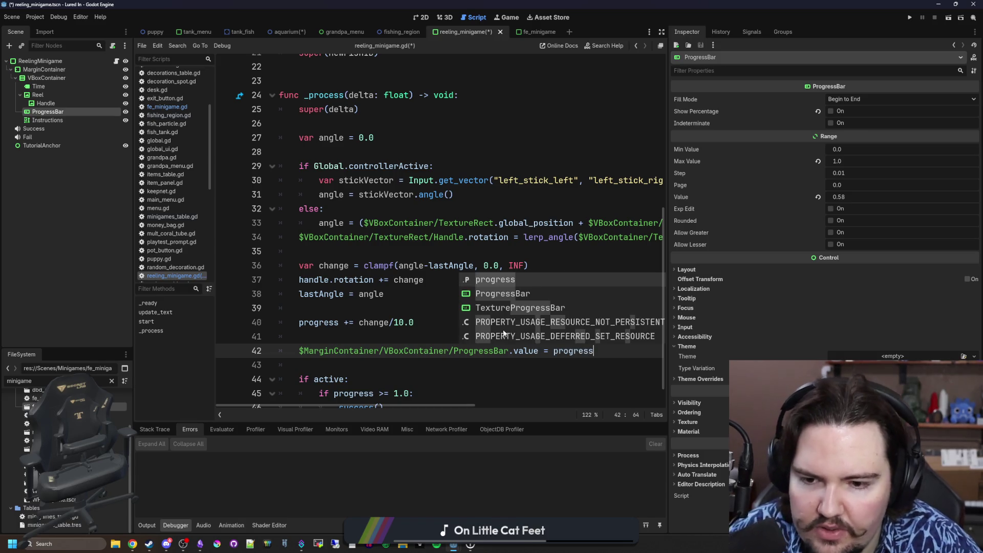
Step: In start(), reset progress, handle.rotation and lastAngle to 0.0, then save
scroll(461, 287, "up", 5)
left_click(426, 251)
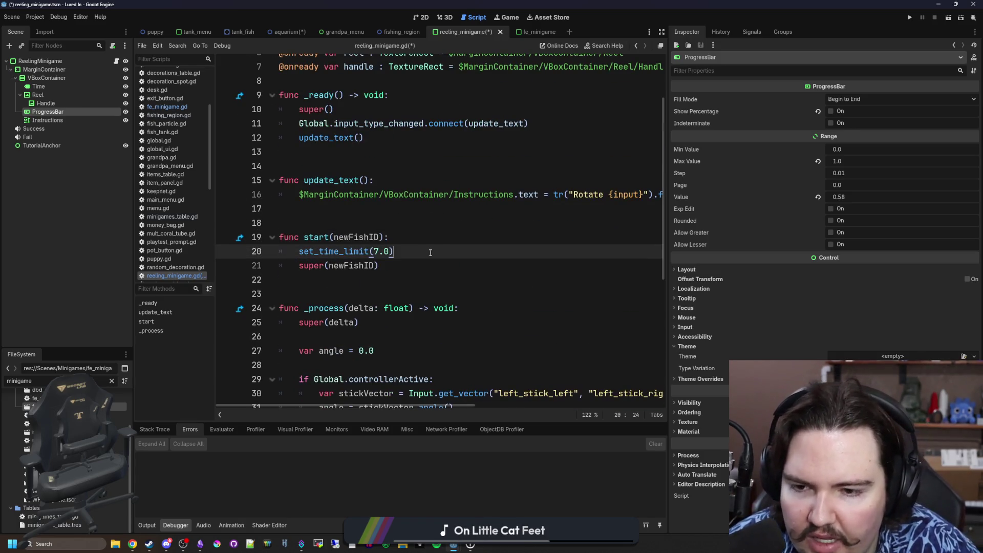
key("Return")
type("progress = 0.0")
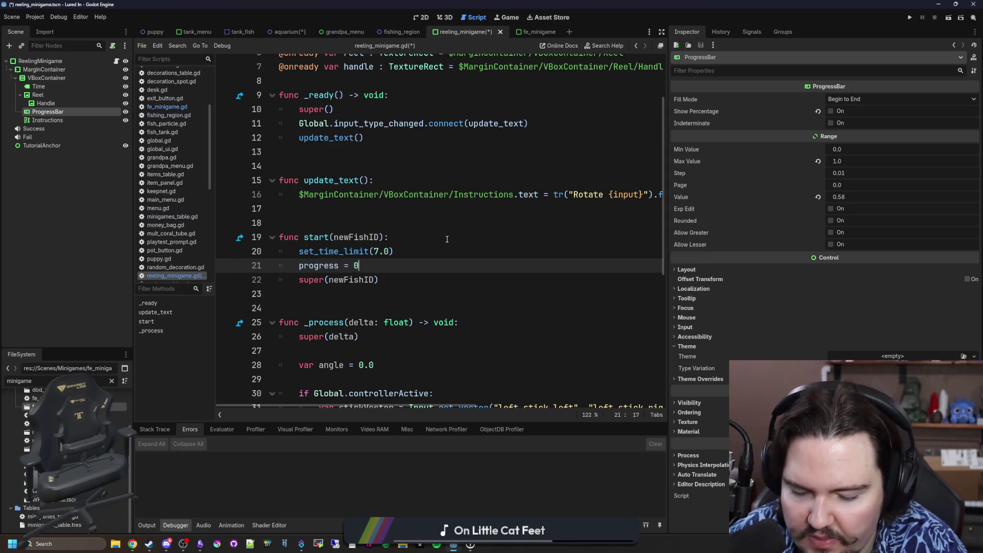
left_click(448, 239)
left_click(407, 269)
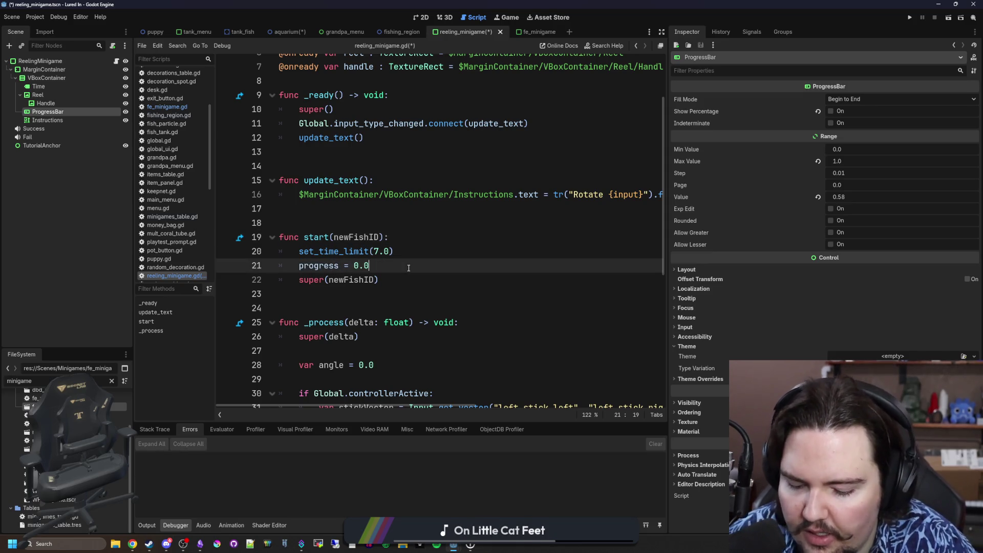
key("Return")
type("handle.rotation = 0.0")
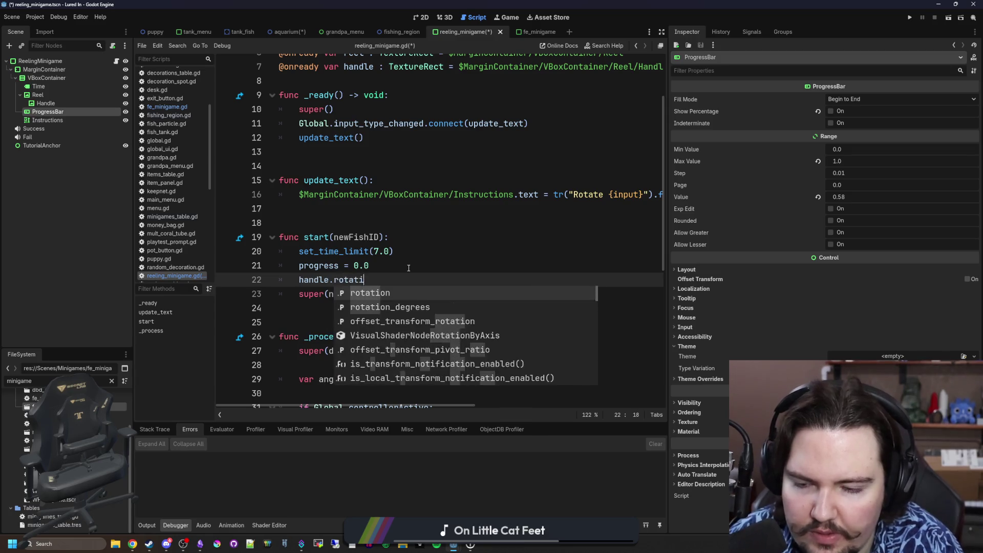
key("Return")
type("lastAngle = 0.0")
key("Return")
scroll(408, 268, "down", 5)
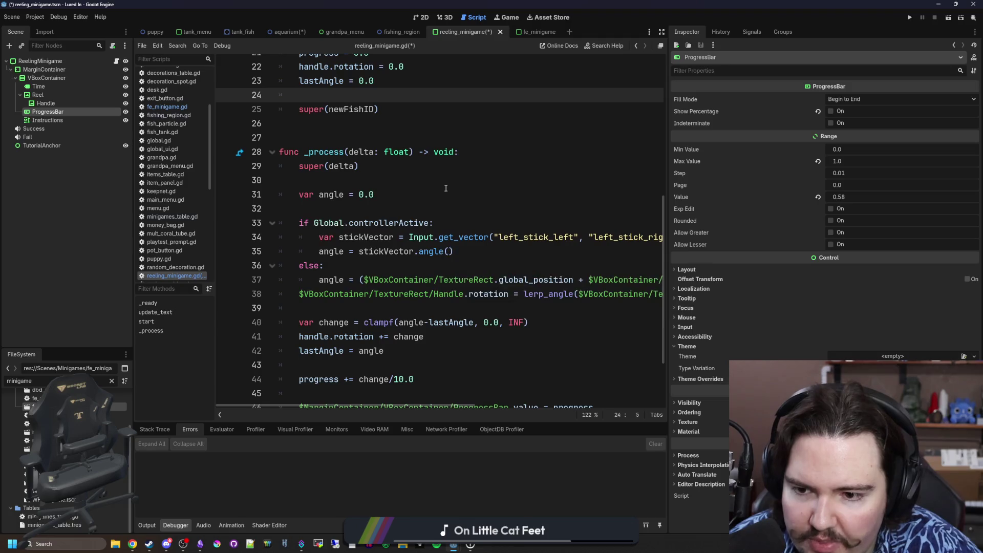
scroll(447, 189, "down", 1)
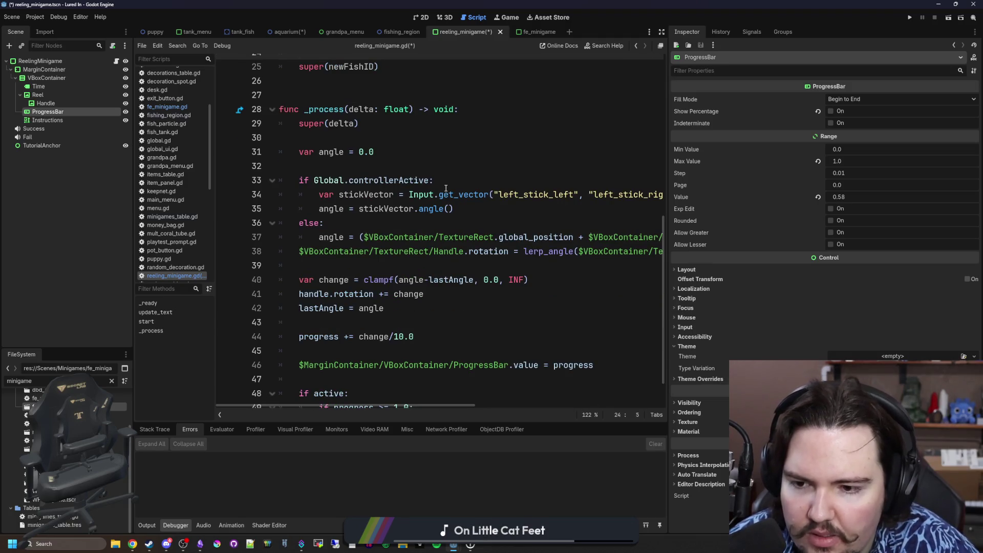
scroll(446, 189, "up", 5)
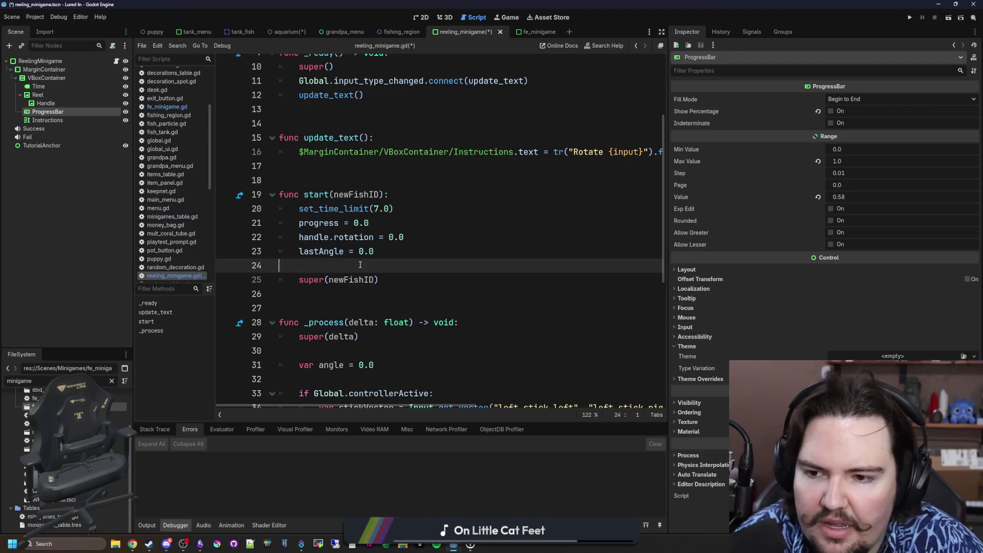
key("ctrl+z")
key("ctrl+z")
key("ctrl+s")
Step: Change the set_time_limit value to 15.0 and save the script
scroll(364, 288, "down", 9)
left_click(366, 280)
scroll(375, 266, "up", 6)
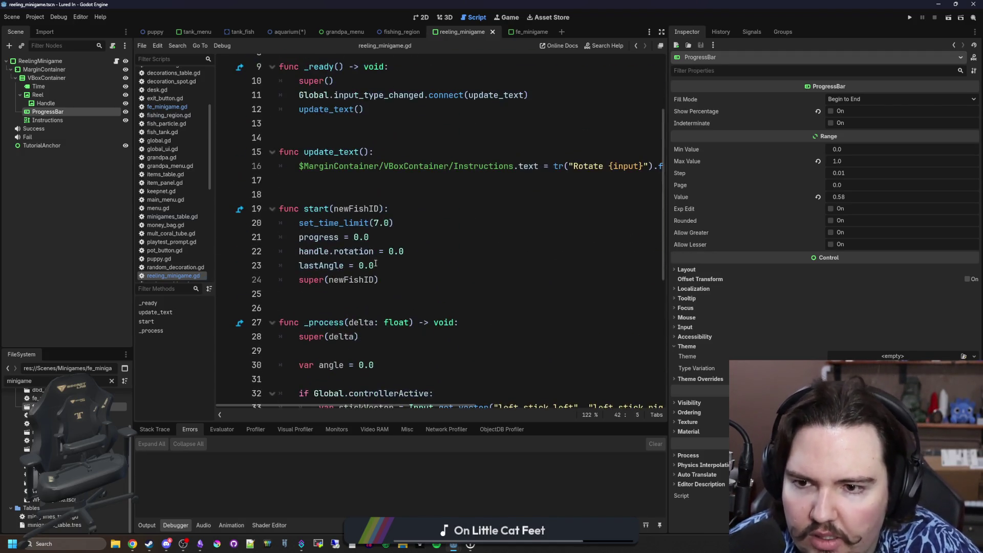
left_click(380, 224)
type("5")
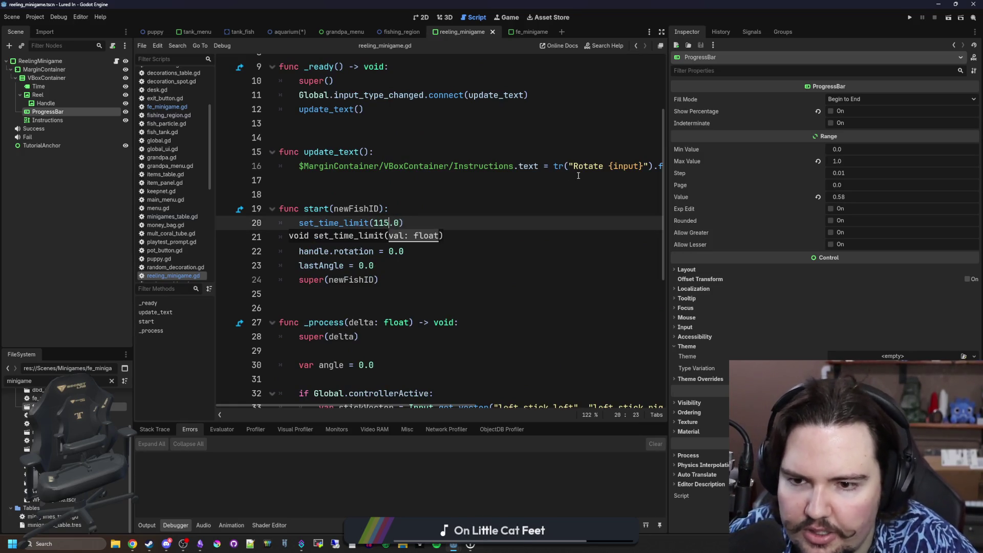
left_click(564, 199)
key("ctrl+s")
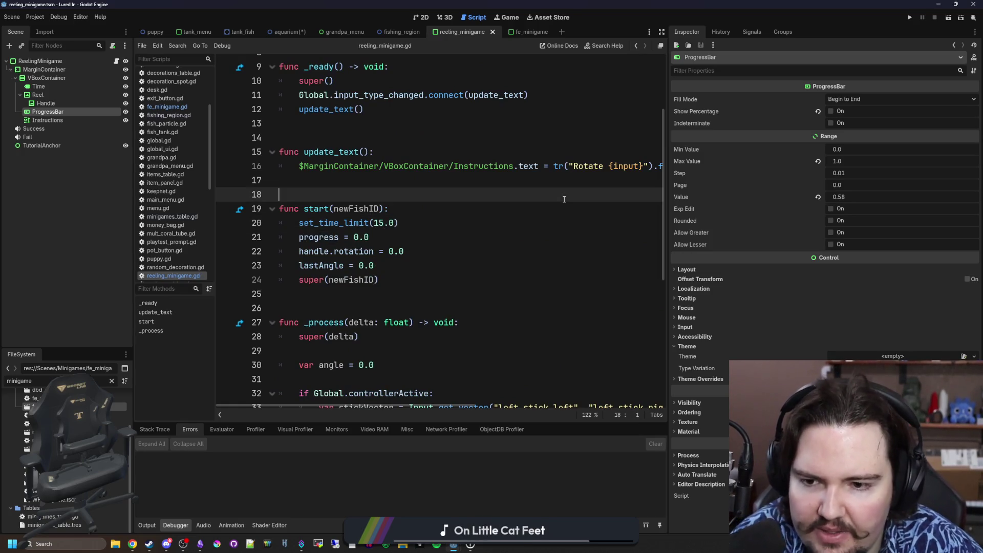
Step: Test-run the game, then assign the Time node as the root's Time Limit Label
left_click(910, 17)
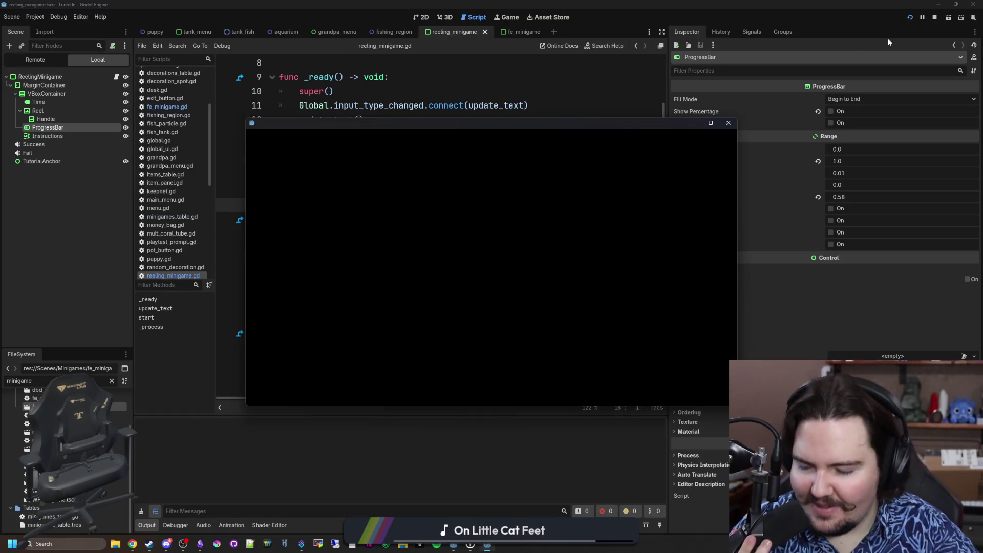
left_click(77, 77)
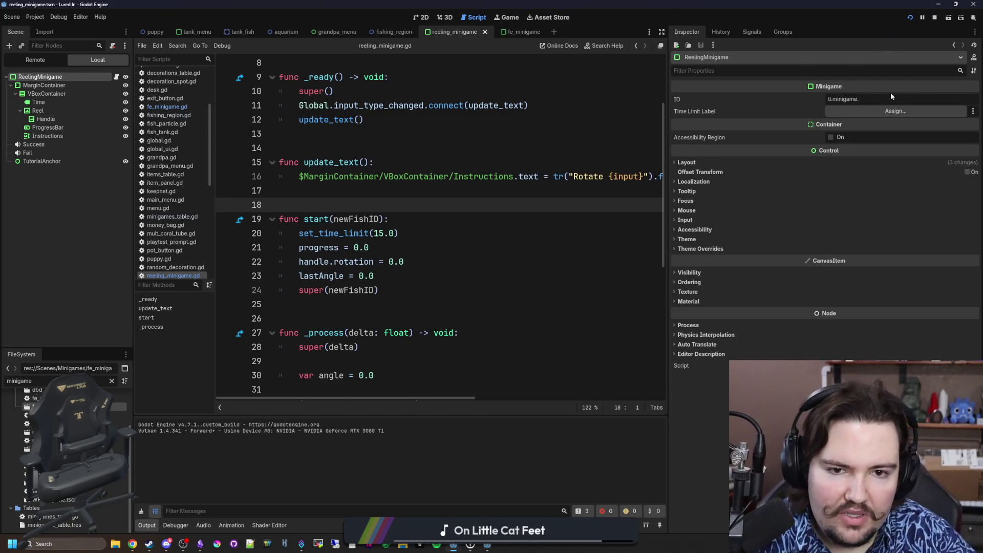
left_click(935, 19)
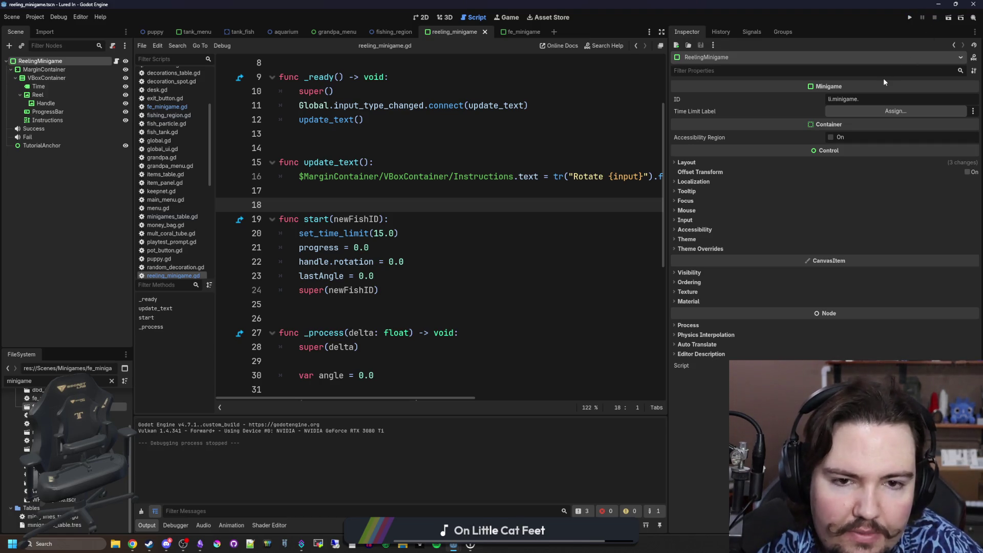
left_click_drag(38, 86, 862, 112)
Step: Set the ReelingMinigame ID to li.minigame.reel, save the scene, and run the game
left_click(429, 19)
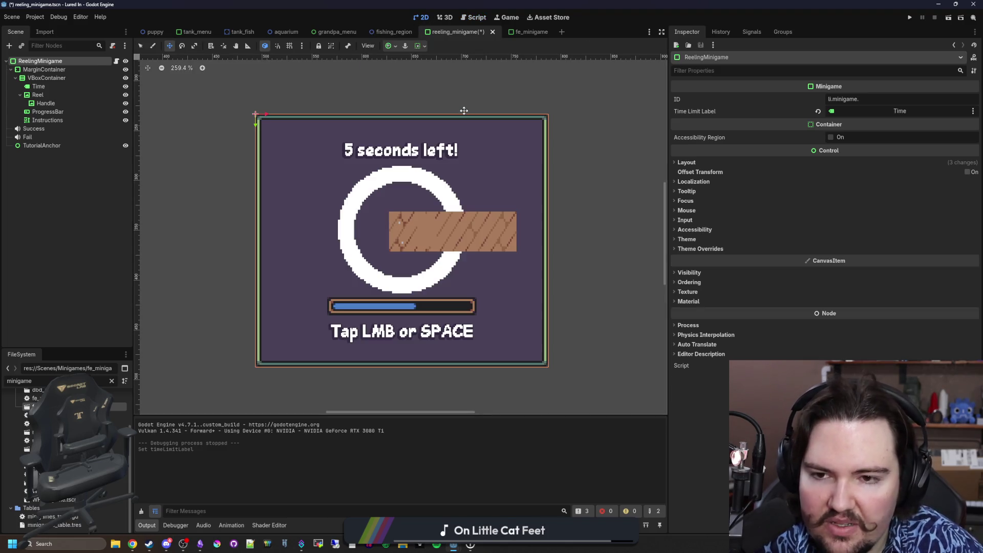
key("ctrl+s")
left_click(892, 101)
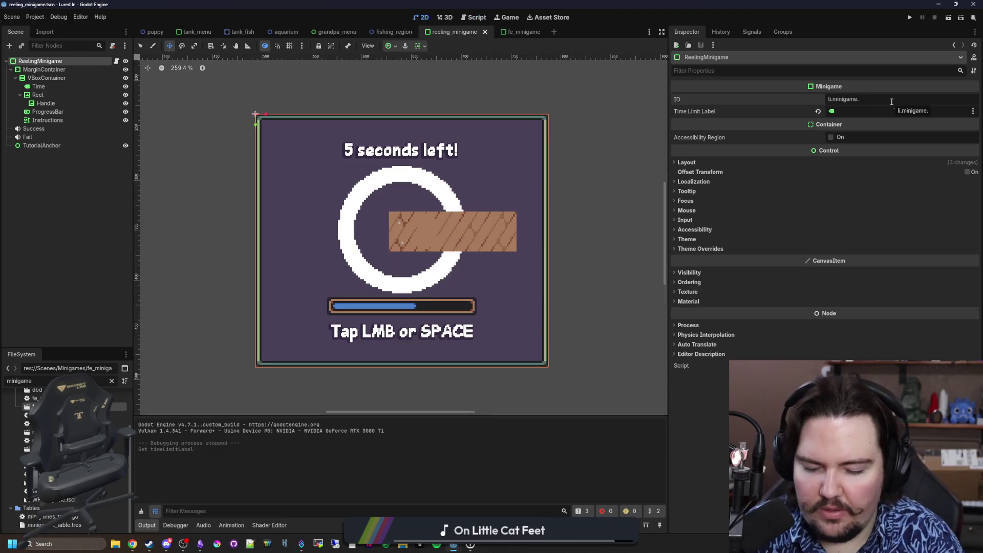
type("ree")
key("Return")
key("ctrl+s")
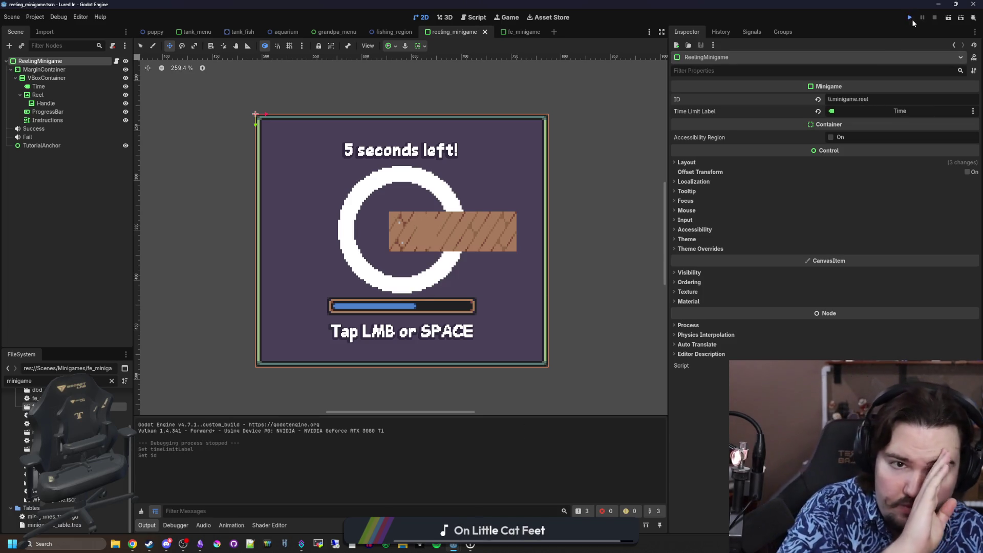
left_click(910, 18)
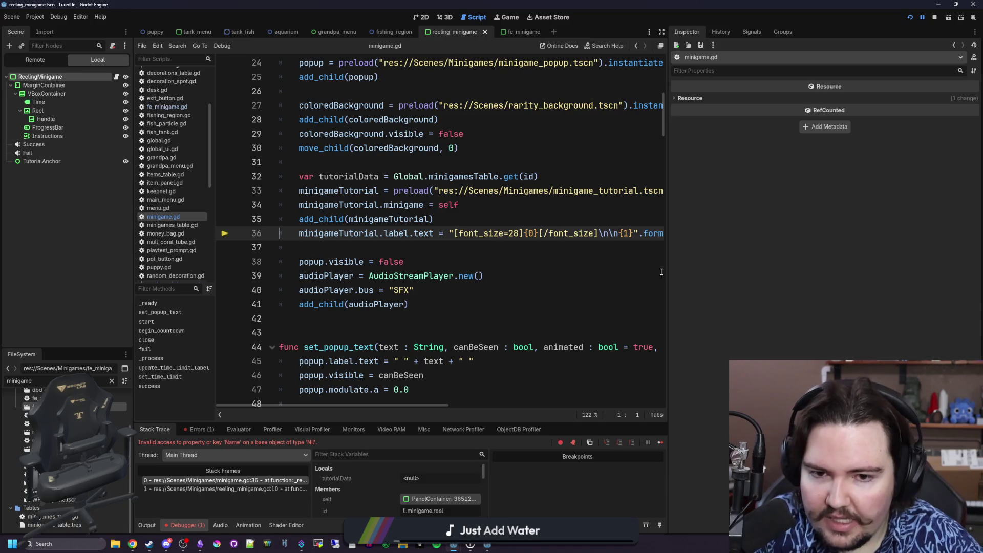
Step: Widen the code editor to read the full line 36
left_click_drag(667, 269, 769, 268)
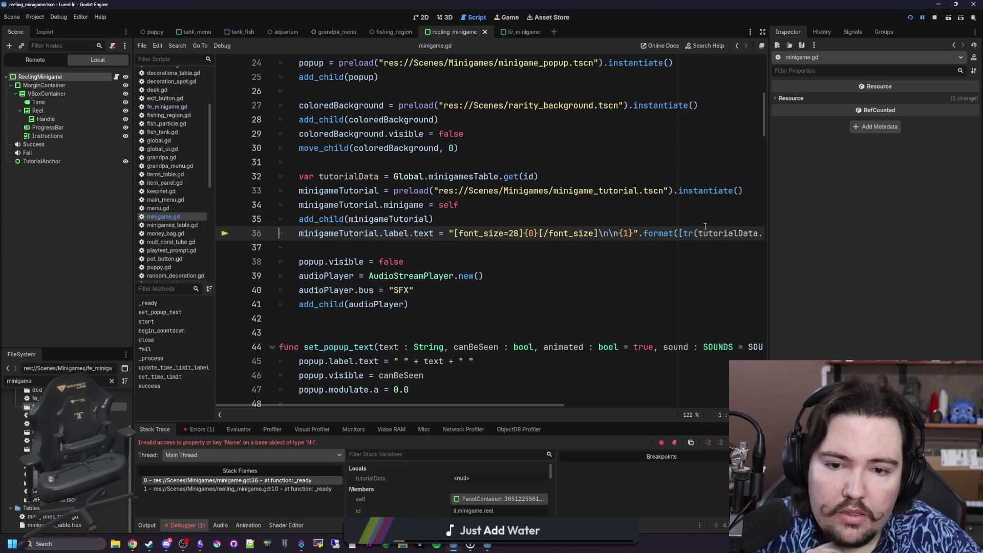
left_click_drag(769, 279, 896, 279)
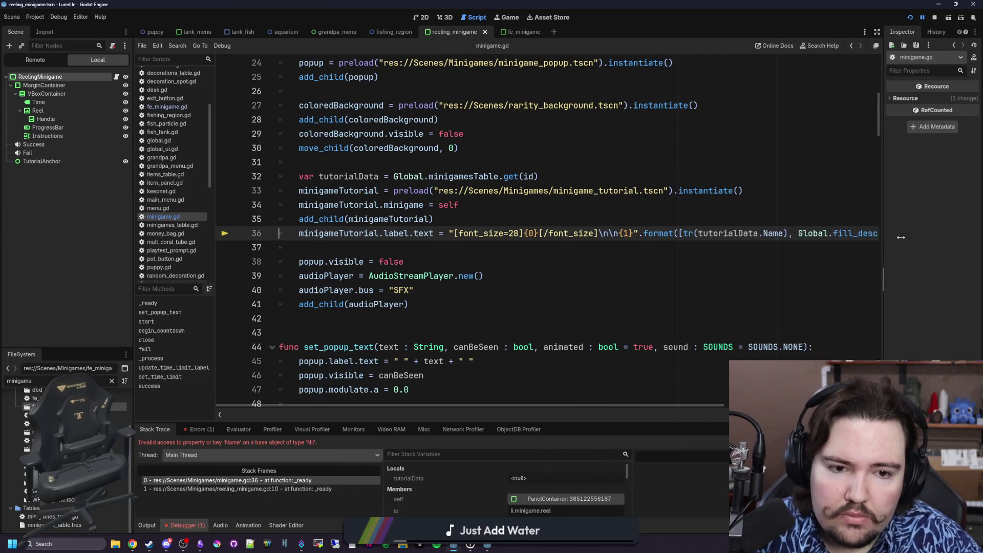
left_click_drag(943, 240, 733, 239)
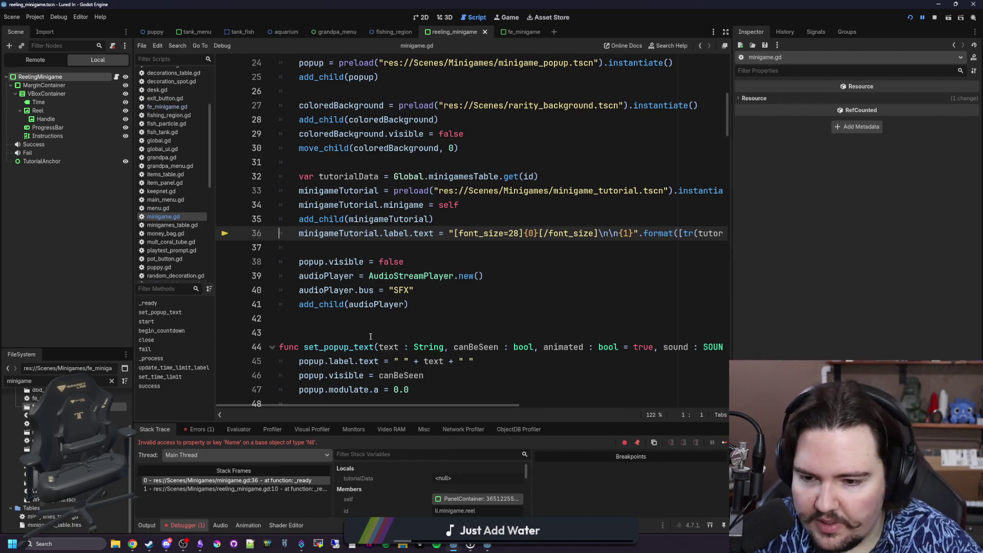
mouse_move(417, 281)
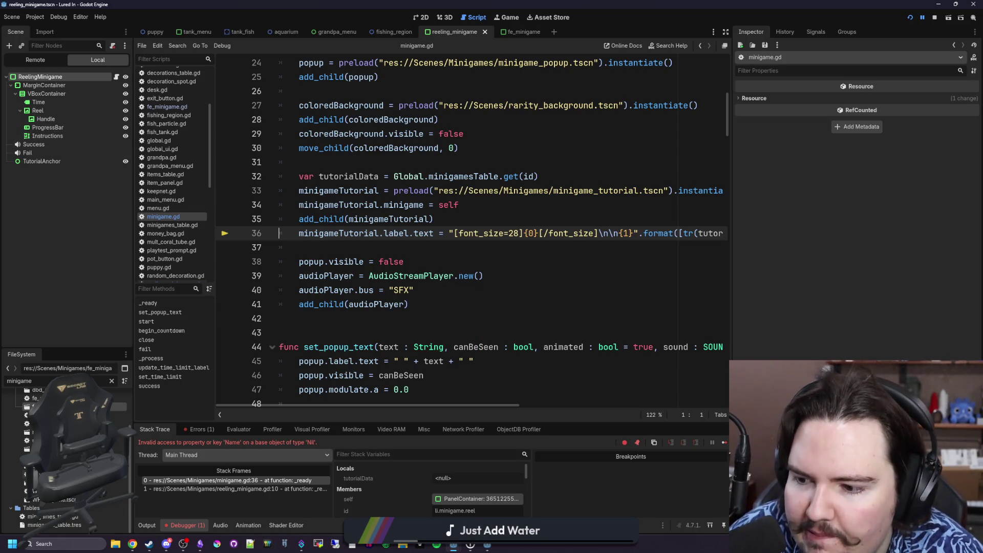
Step: Filter FileSystem for 'minigame' and open minigames_table.gd to check the reeling key
left_click(111, 381)
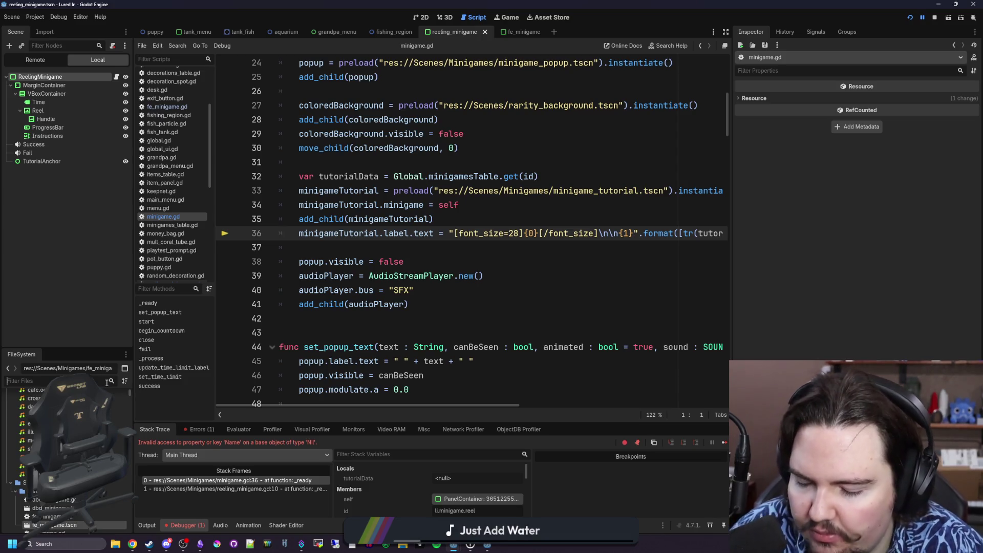
type("minigame")
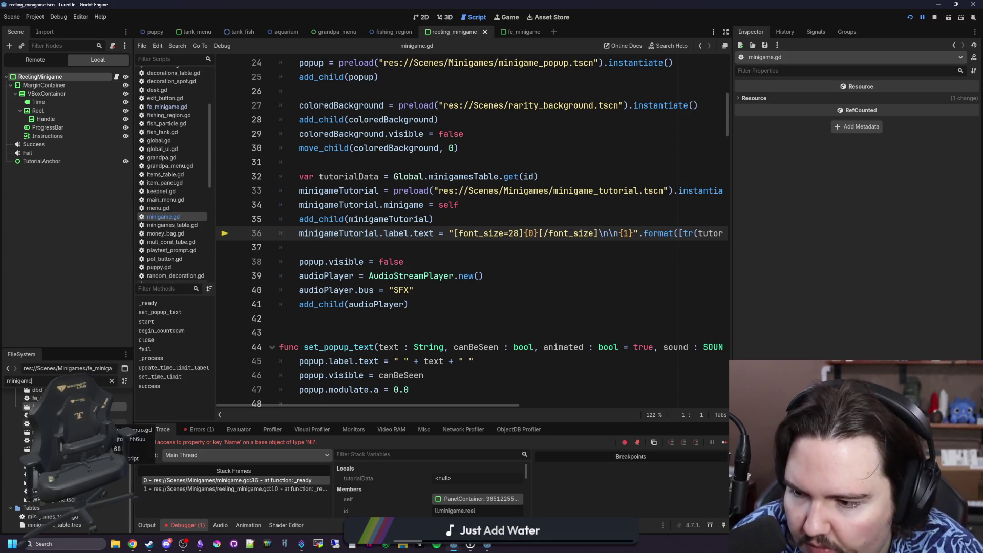
double_click(79, 517)
double_click(381, 319)
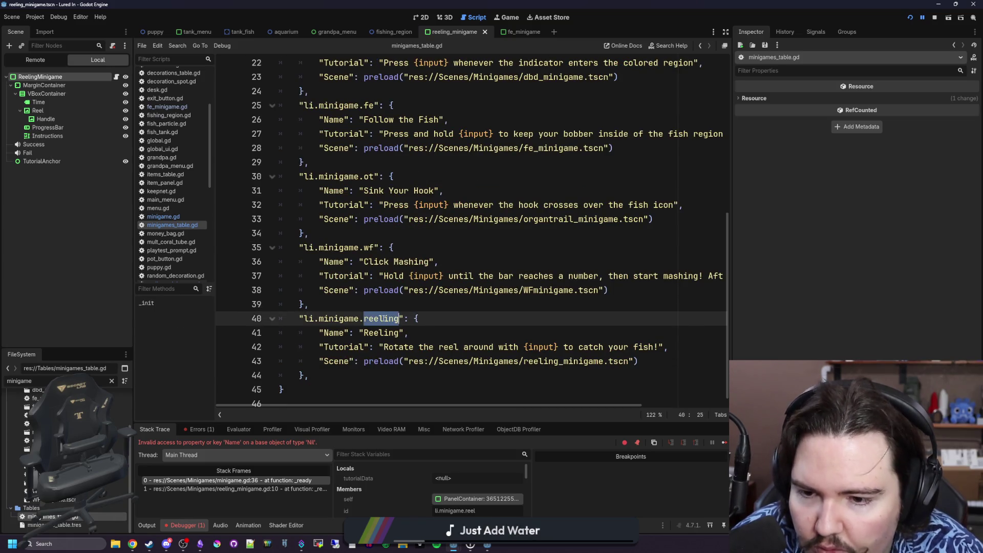
Step: Change the root node's ID to li.minigame.reeling, save, and run the game again
left_click(46, 76)
left_click(937, 104)
key("BackSpace")
key("BackSpace")
key("BackSpace")
type("eeling")
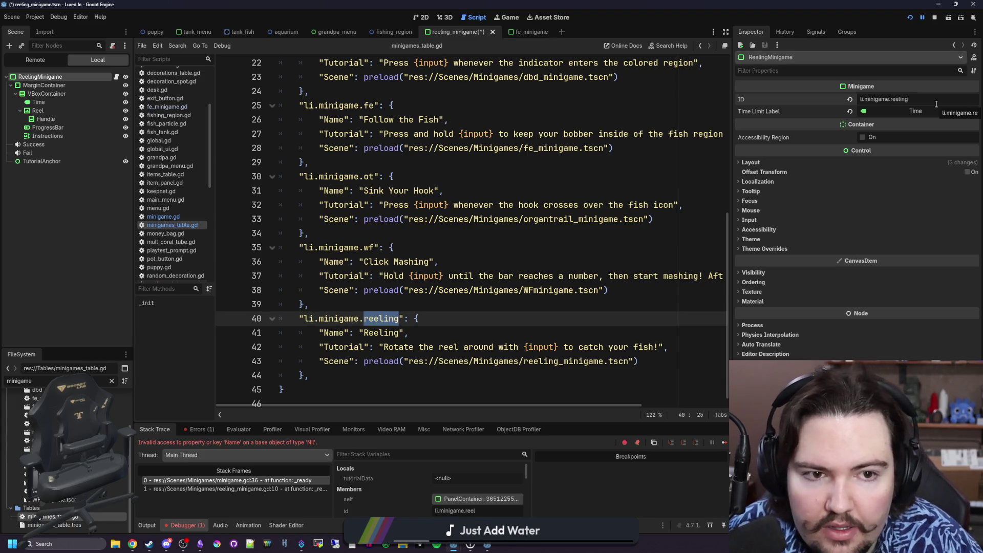
left_click(389, 162)
key("ctrl+s")
left_click(935, 17)
left_click(910, 18)
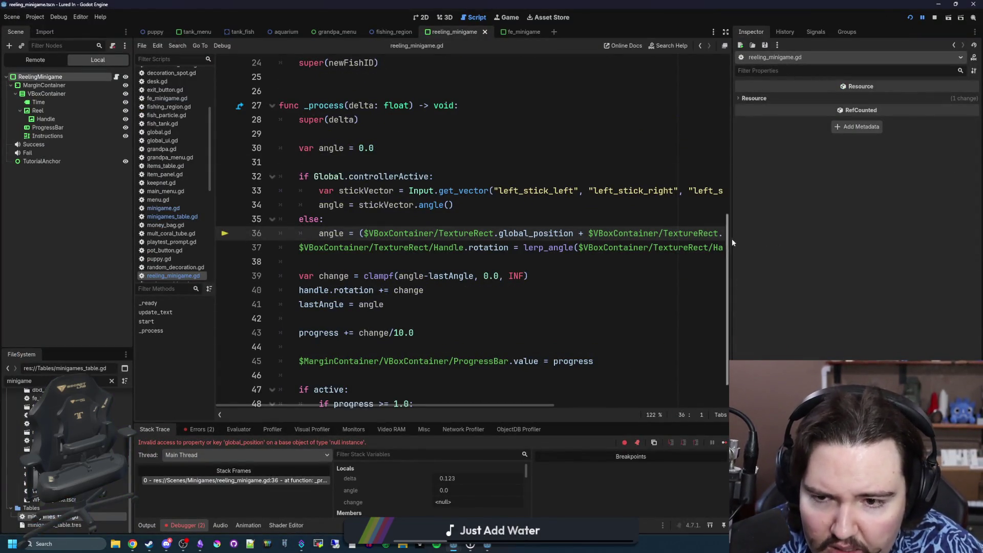
Step: Replace both $VBoxContainer/TextureRect paths on line 36 of reeling_minigame.gd with reel
left_click_drag(732, 215, 896, 215)
left_click(366, 265)
key("ctrl+s")
left_click_drag(494, 233, 363, 233)
scroll(461, 235, "up", 5)
scroll(482, 237, "down", 5)
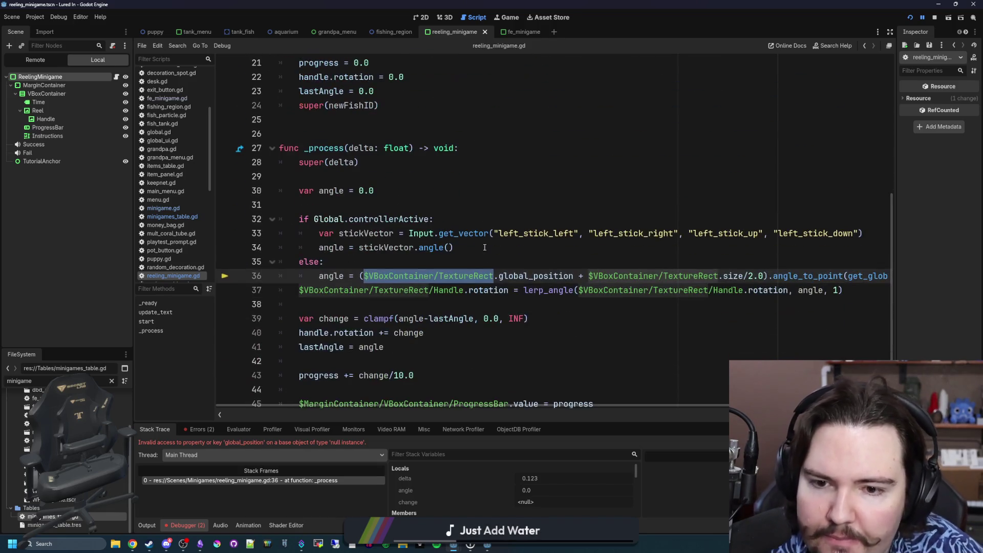
key("BackSpace")
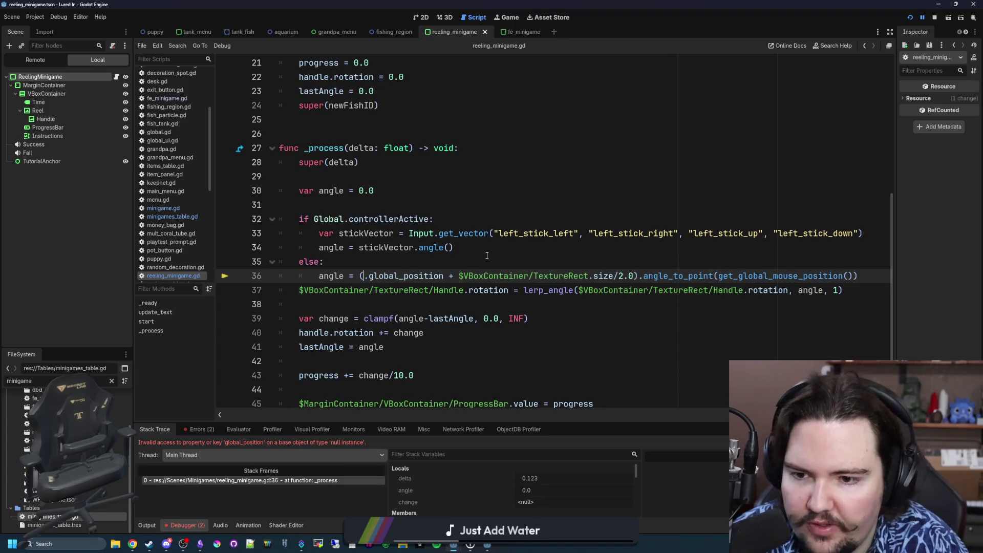
type("reel")
left_click(514, 266)
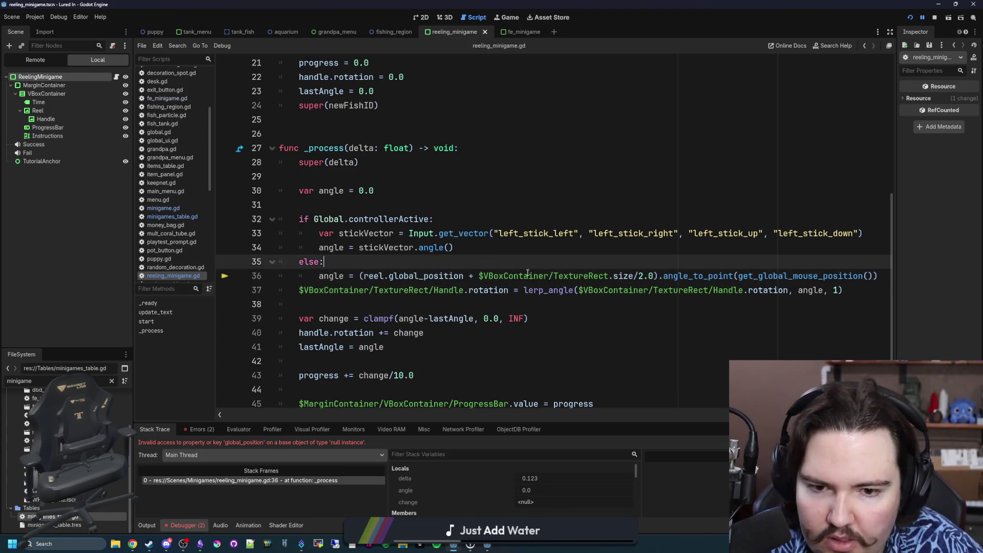
left_click_drag(609, 276, 480, 276)
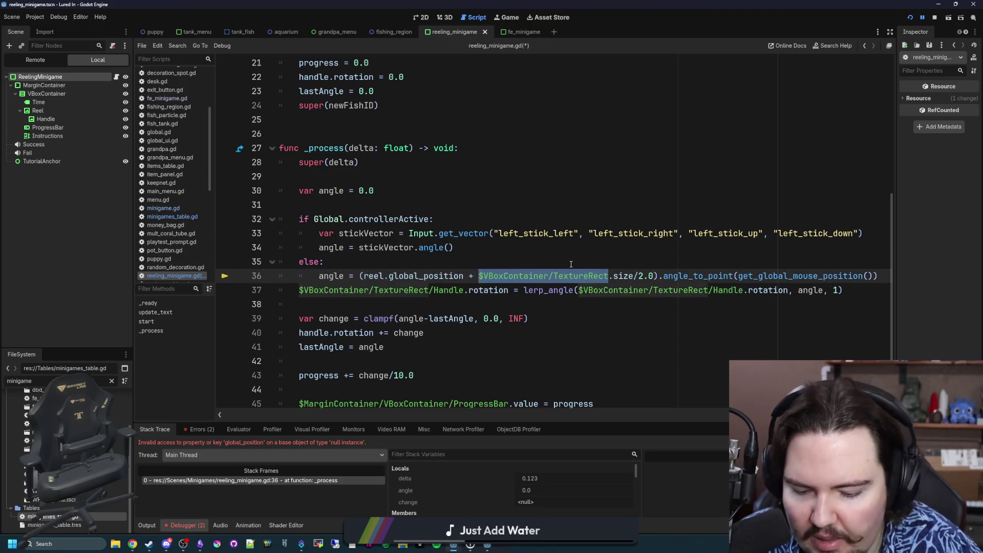
type("reel")
left_click(608, 269)
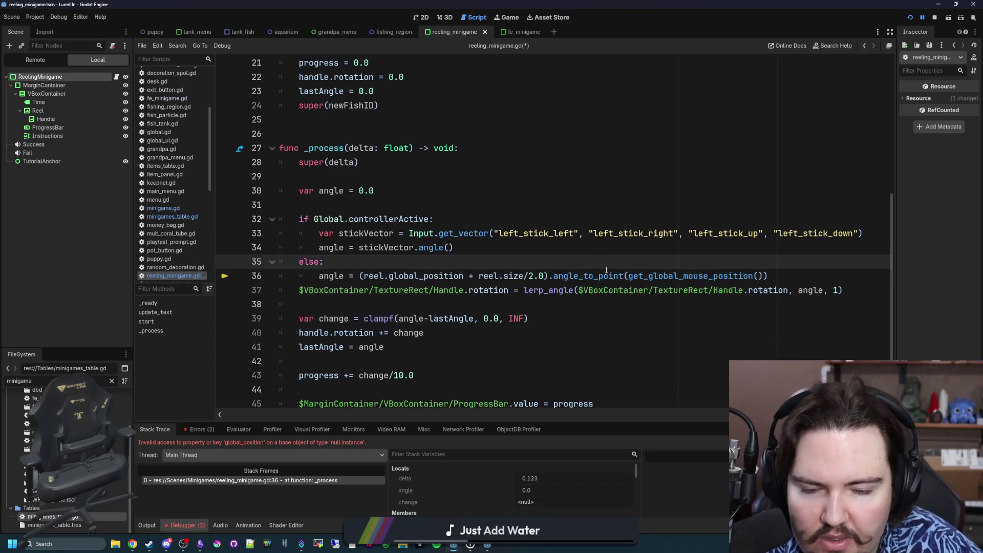
Step: Change the $VBoxContainer/TextureRect/Handle path on line 37 to handle
left_click(685, 274)
left_click(421, 309)
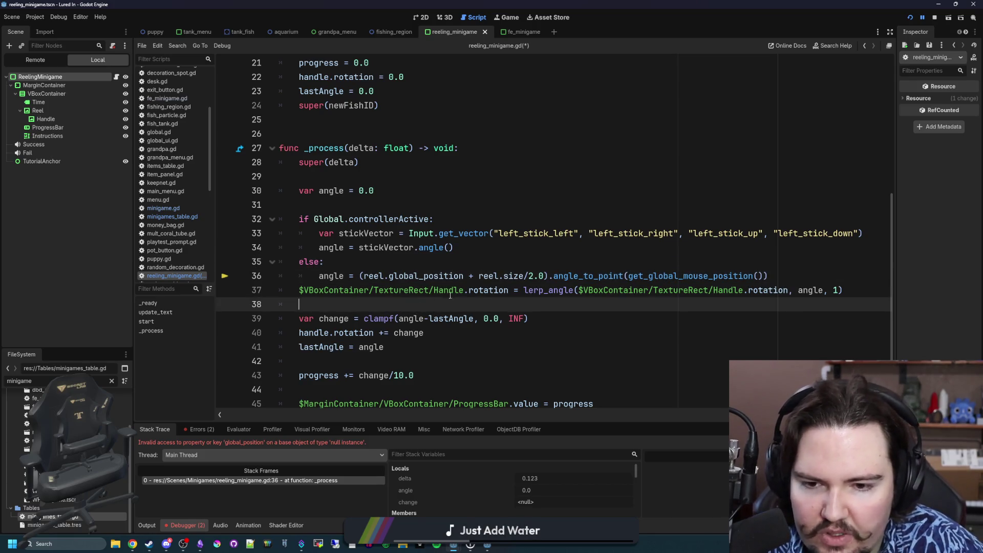
left_click_drag(461, 291, 299, 291)
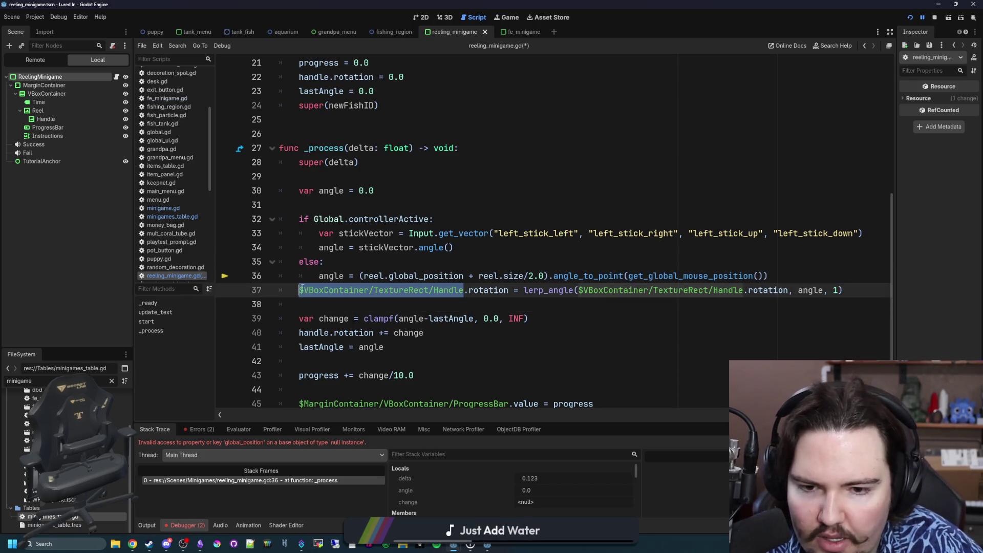
left_click(422, 309)
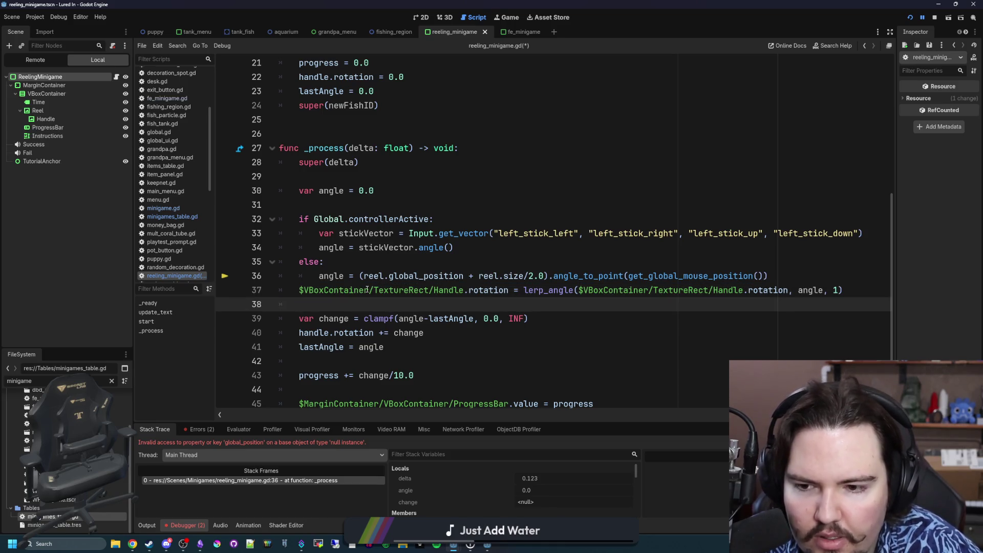
scroll(456, 296, "down", 2)
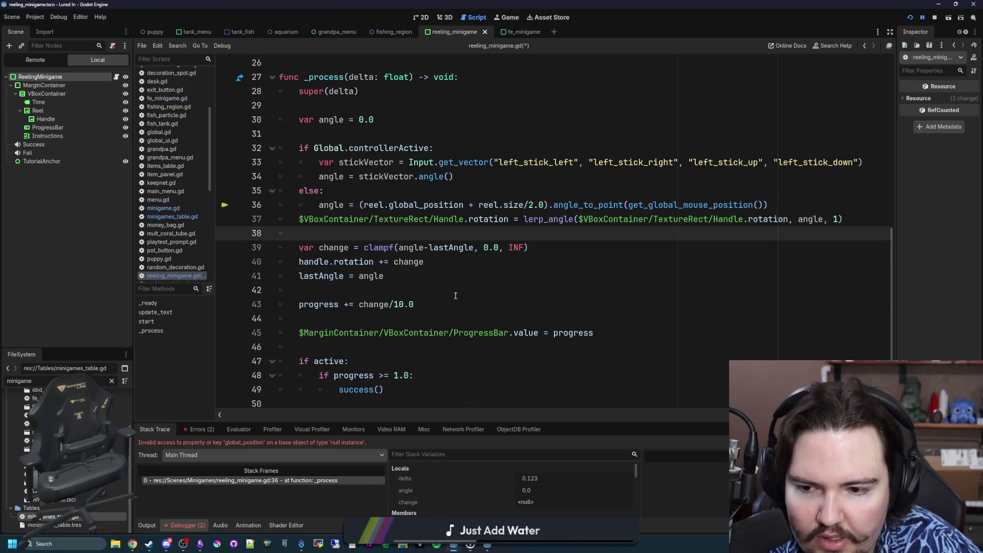
scroll(456, 296, "up", 1)
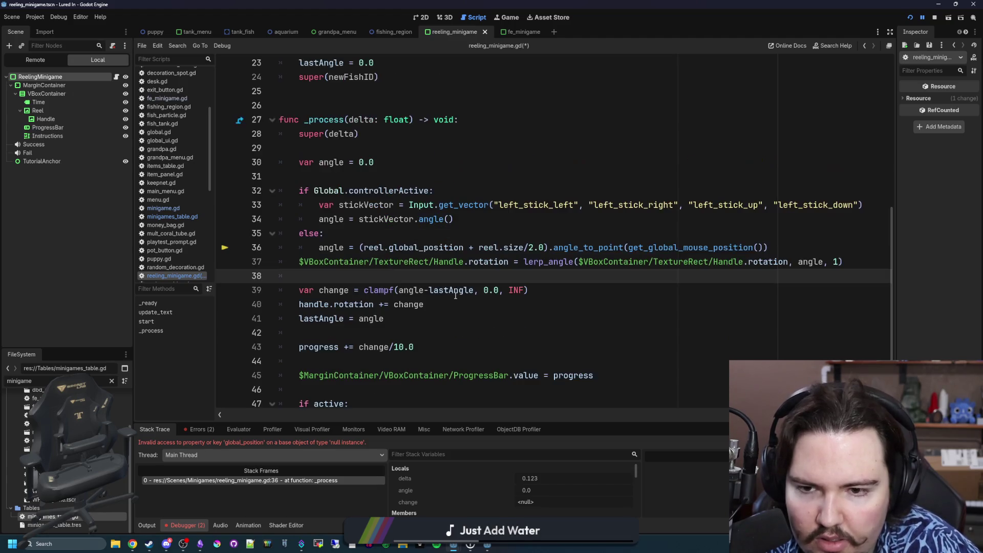
left_click_drag(465, 261, 292, 260)
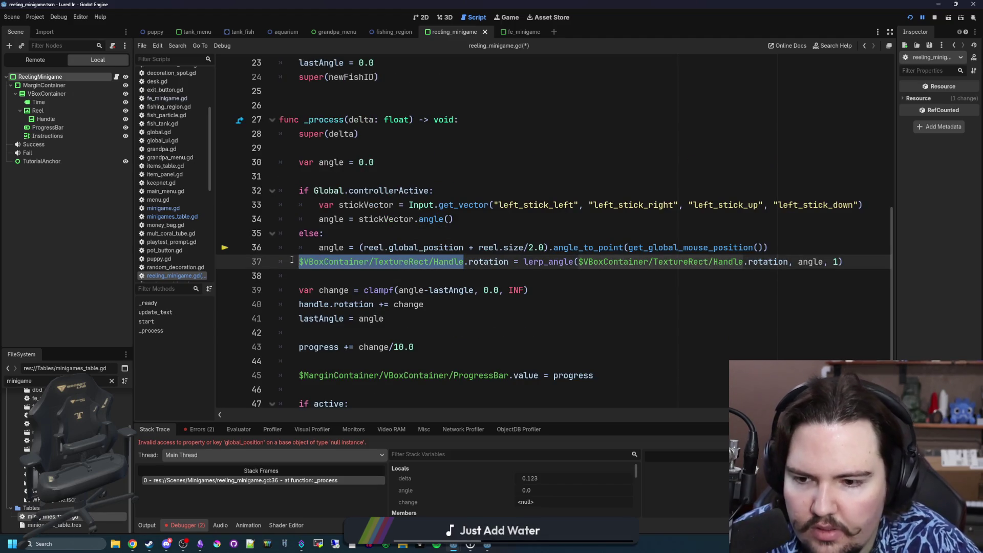
type("handle")
left_click(371, 240)
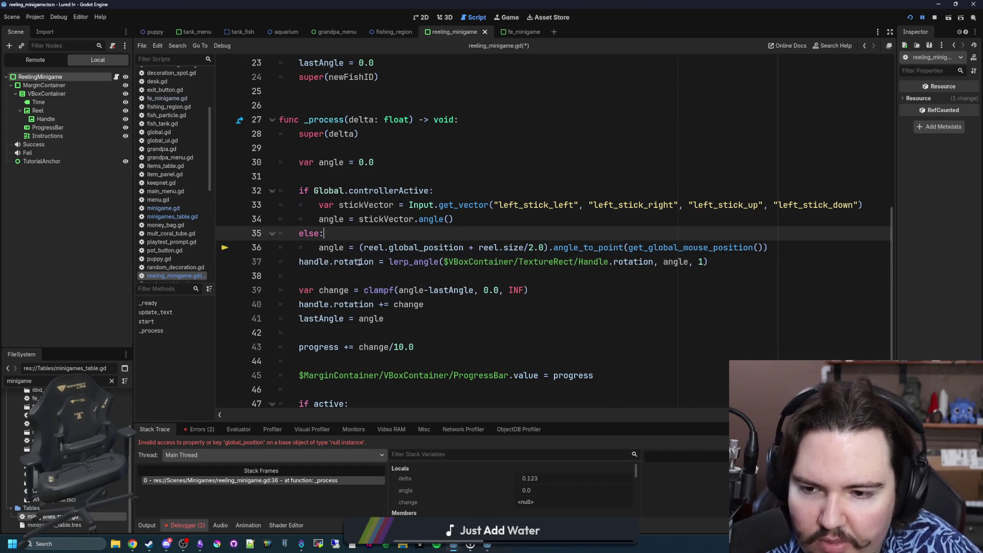
Step: Comment out the handle-rotation line 37 with Ctrl+K, save the script, and stop the game
left_click(626, 277)
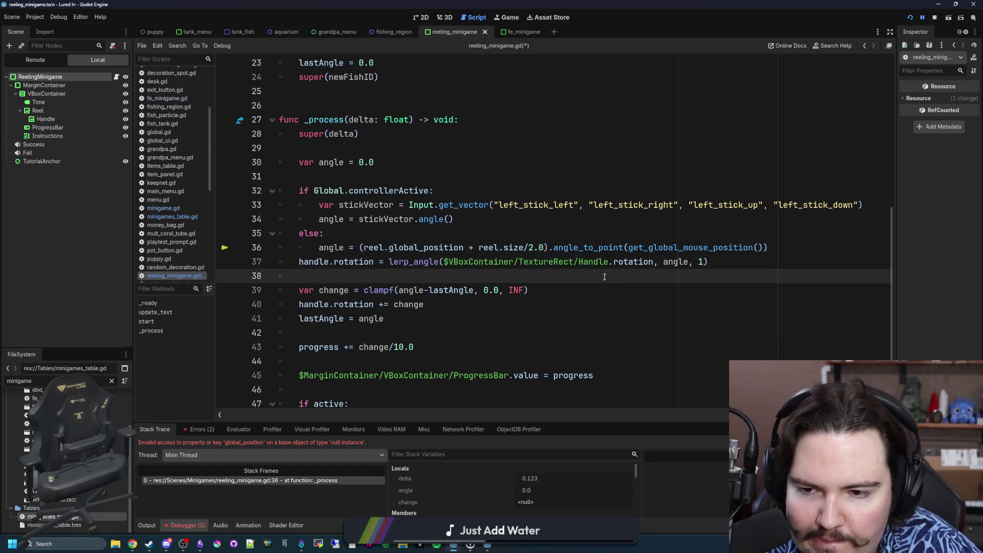
mouse_move(381, 292)
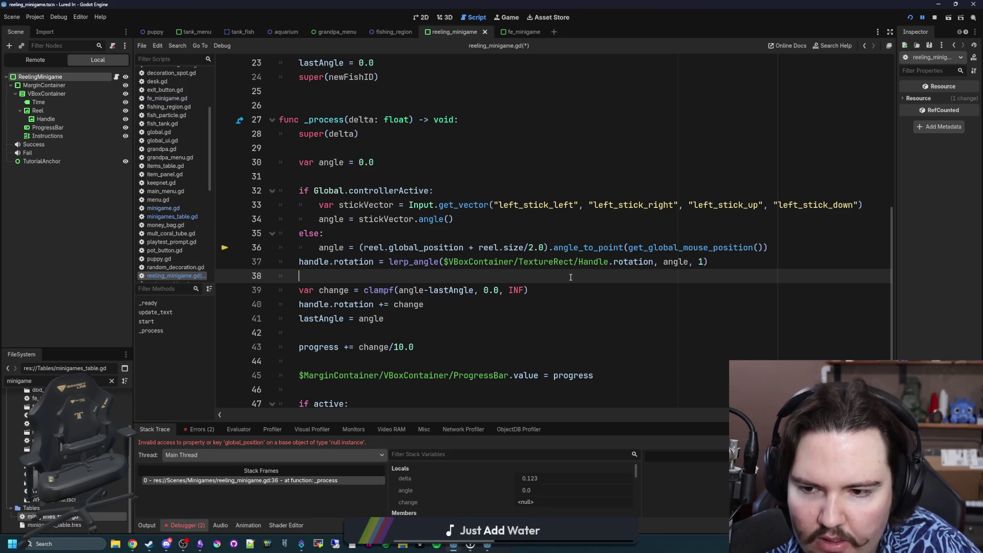
left_click(301, 264)
key("ctrl+k")
left_click(318, 275)
key("ctrl+s")
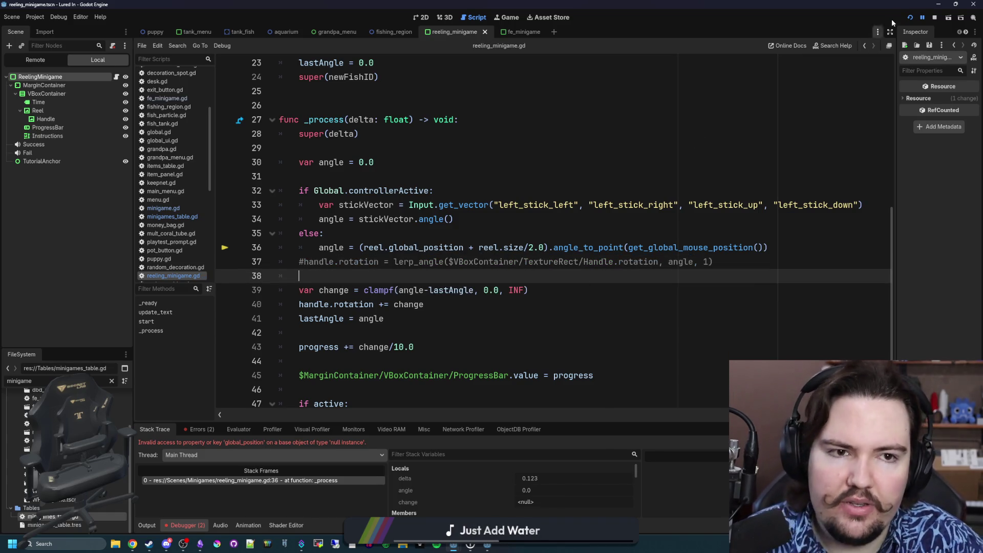
left_click(935, 18)
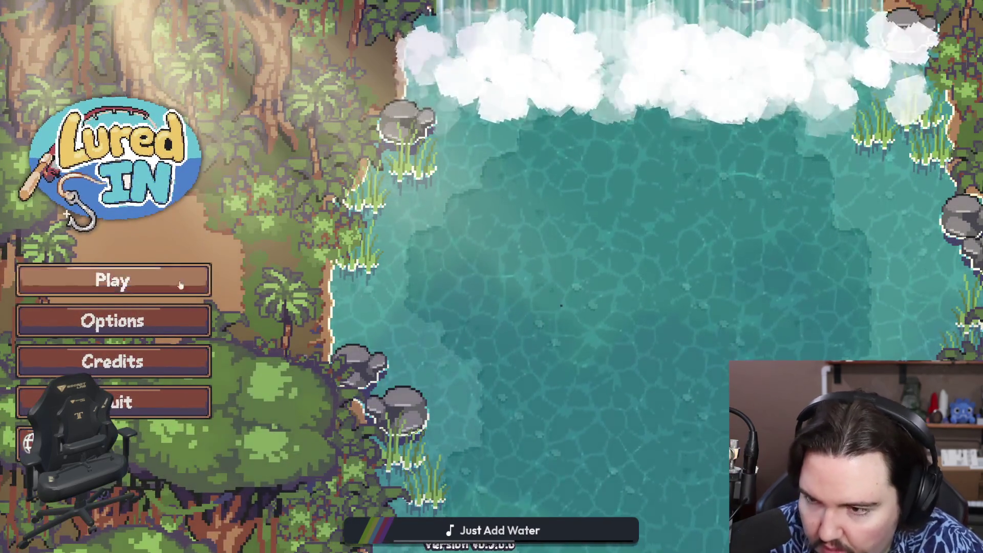
Step: Start a game, dismiss Welcome Back, visit the Pond, then return to the aquarium
left_click(207, 289)
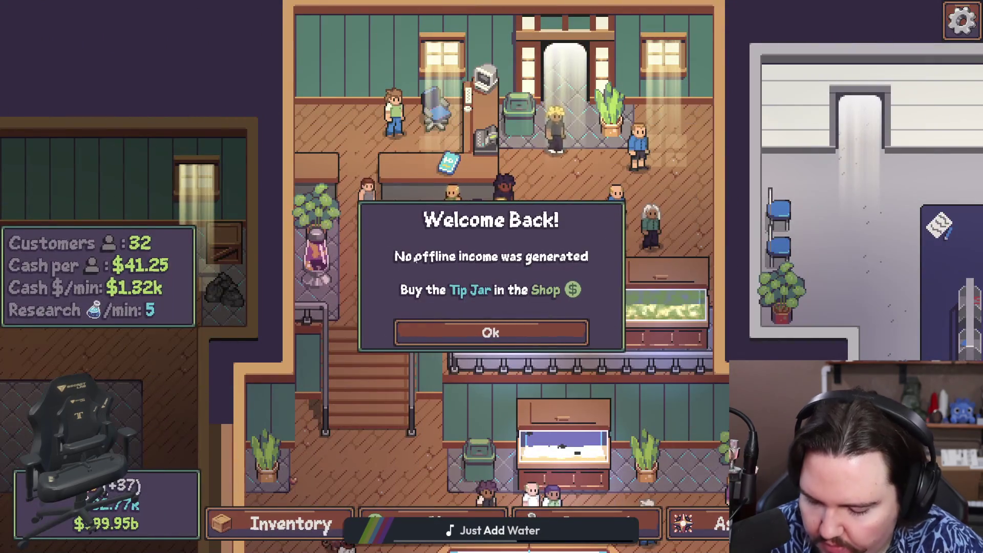
left_click(464, 333)
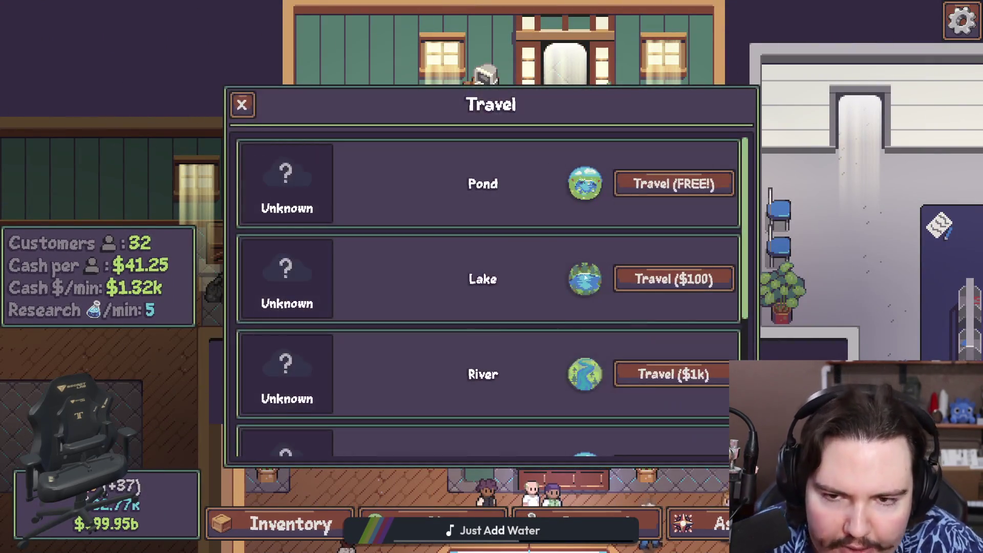
left_click(674, 183)
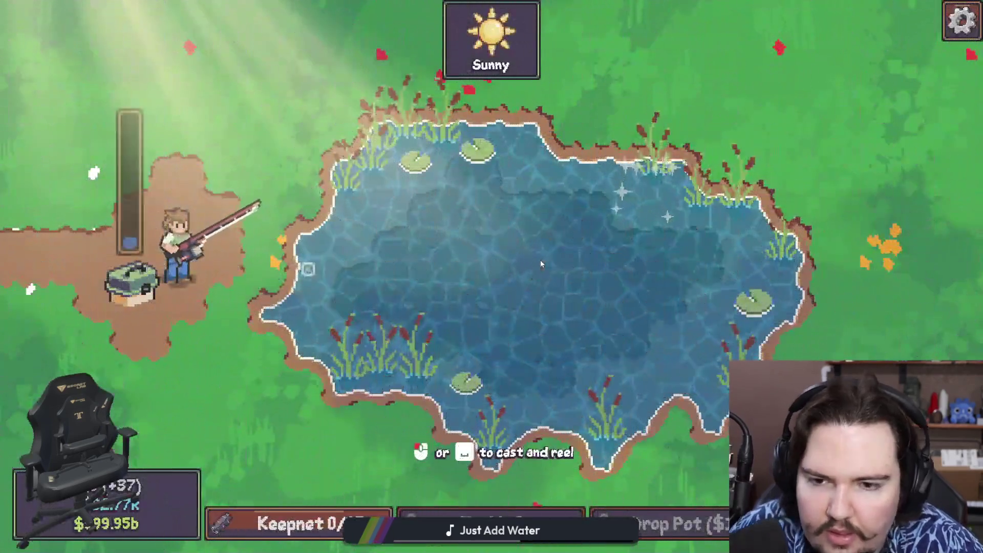
left_click(542, 266)
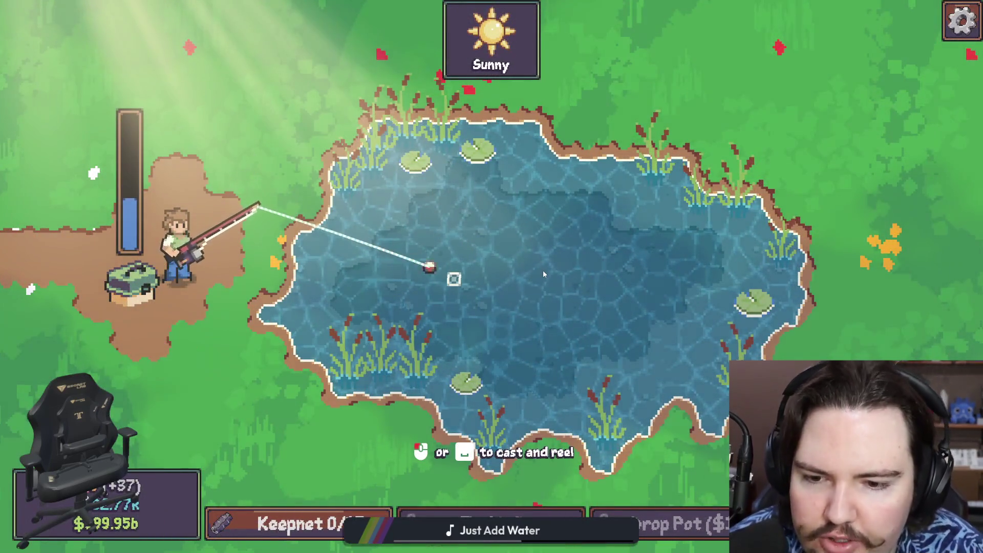
left_click(576, 293)
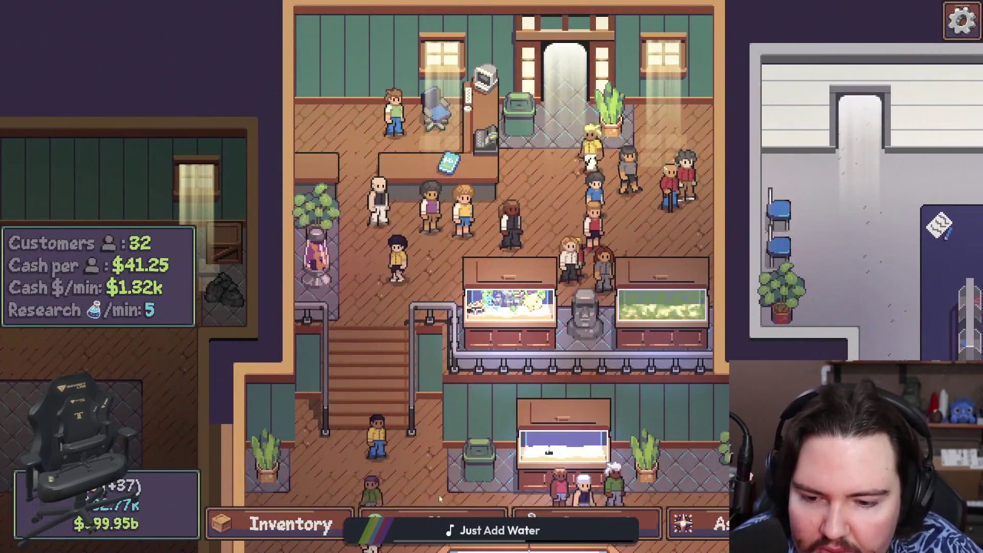
Step: Buy Improved Bait repeatedly in the Equipment shop up to level 42, then return to the Pond and cast
left_click(439, 515)
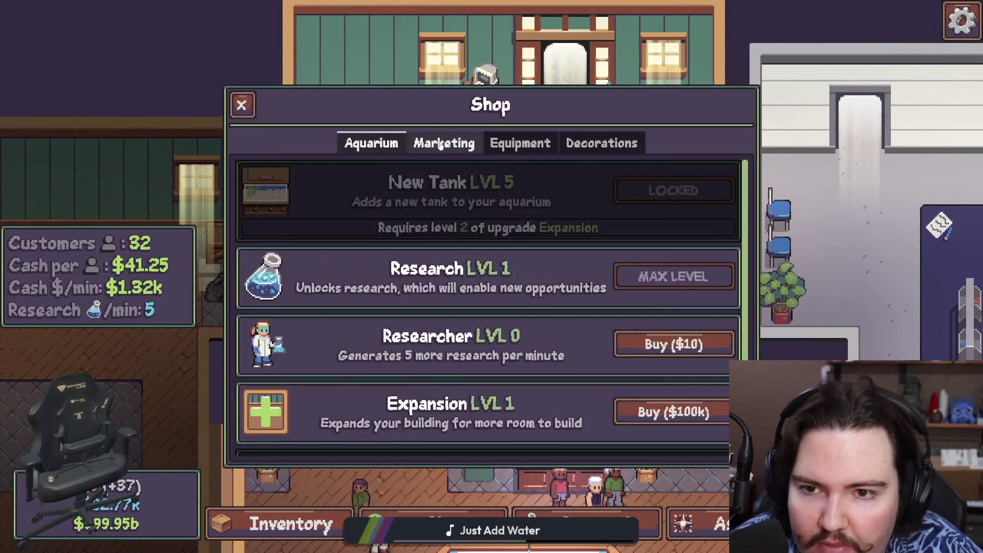
left_click(519, 143)
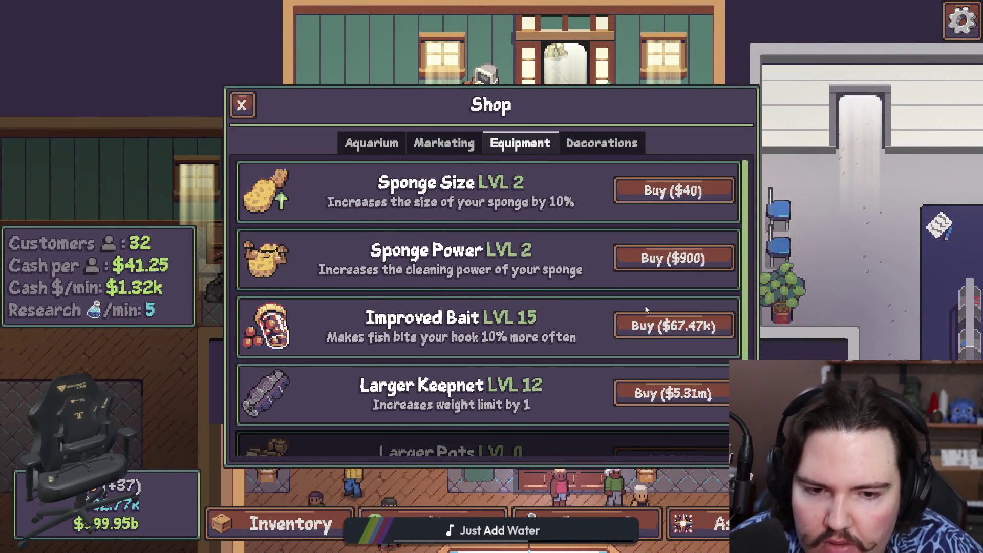
left_click(650, 320)
left_click(649, 320)
left_click(651, 320)
left_click(650, 320)
left_click(650, 320)
left_click(653, 319)
left_click(654, 319)
left_click(656, 319)
left_click(657, 319)
left_click(658, 320)
left_click(661, 321)
left_click(664, 321)
left_click(669, 323)
left_click(671, 324)
left_click(681, 328)
left_click(689, 329)
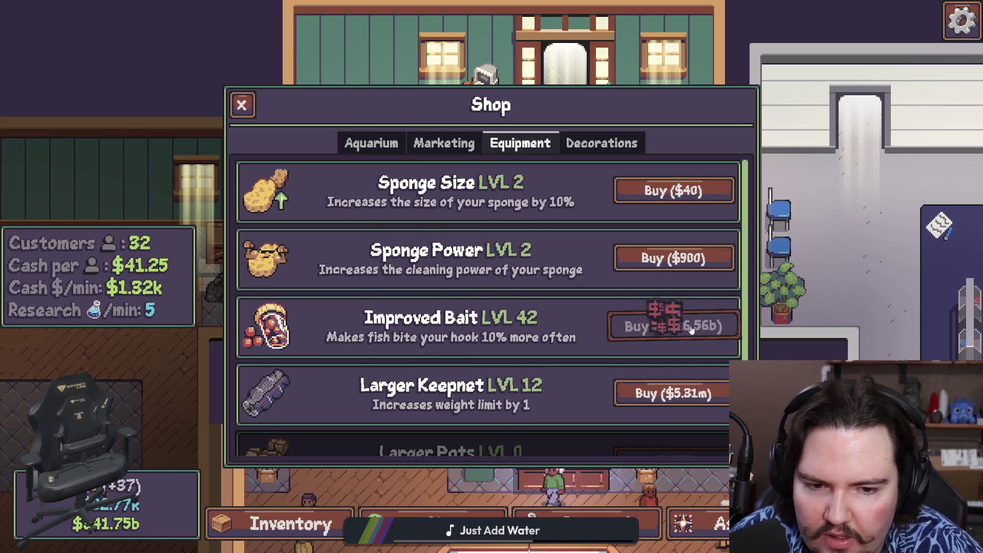
key("Escape")
left_click(689, 190)
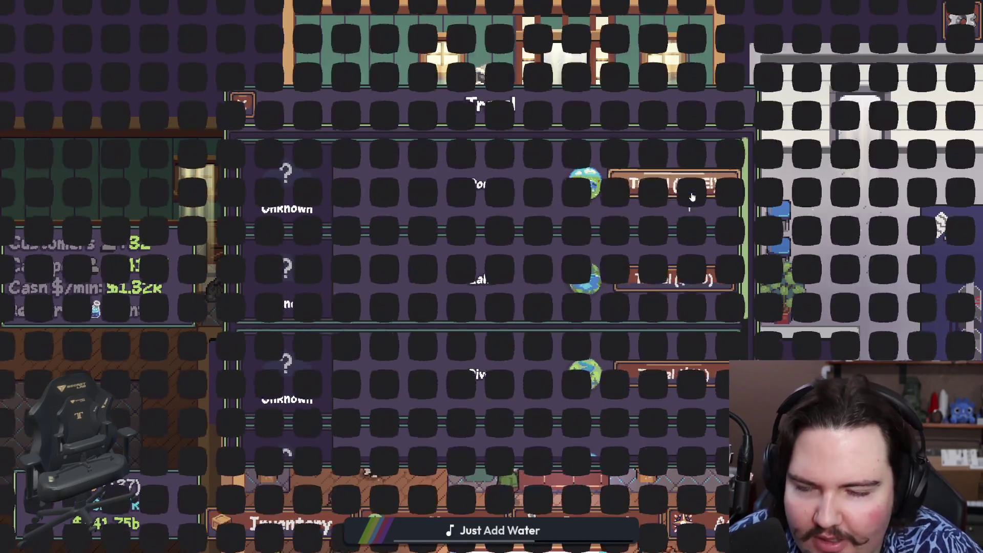
left_click_drag(527, 237, 538, 283)
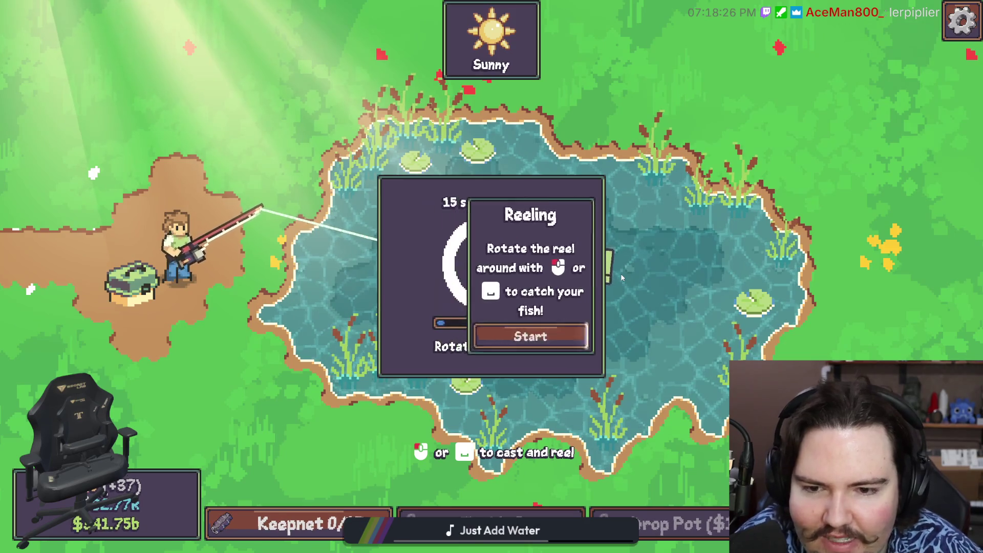
Step: Drag around the reel in the Reeling panel to spin the handle and fill the progress bar
mouse_move(622, 277)
left_mouse_down()
mouse_move(512, 330)
mouse_move(436, 352)
mouse_move(492, 200)
mouse_move(573, 221)
mouse_move(574, 351)
mouse_move(539, 375)
mouse_move(540, 408)
mouse_move(461, 358)
mouse_move(398, 283)
mouse_move(410, 200)
mouse_move(534, 198)
left_mouse_up()
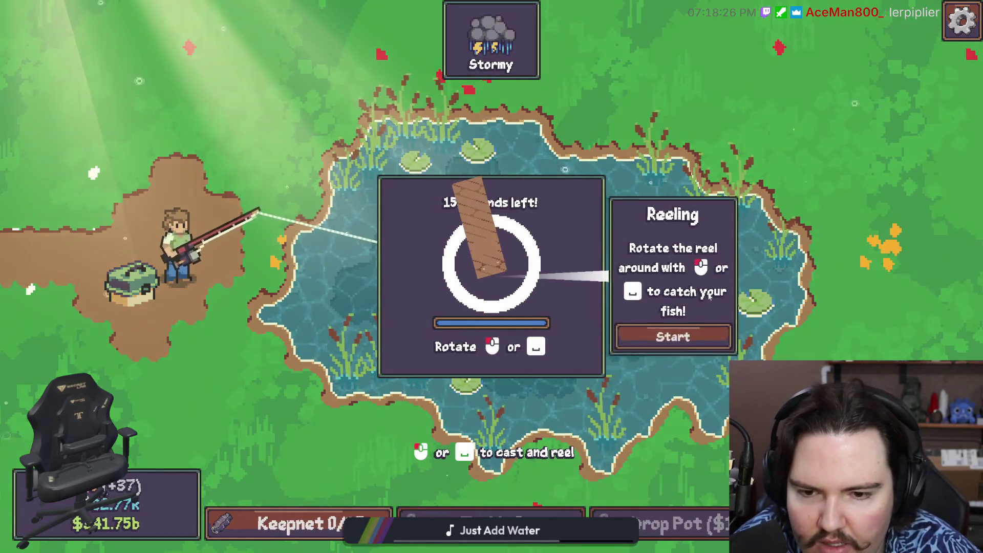
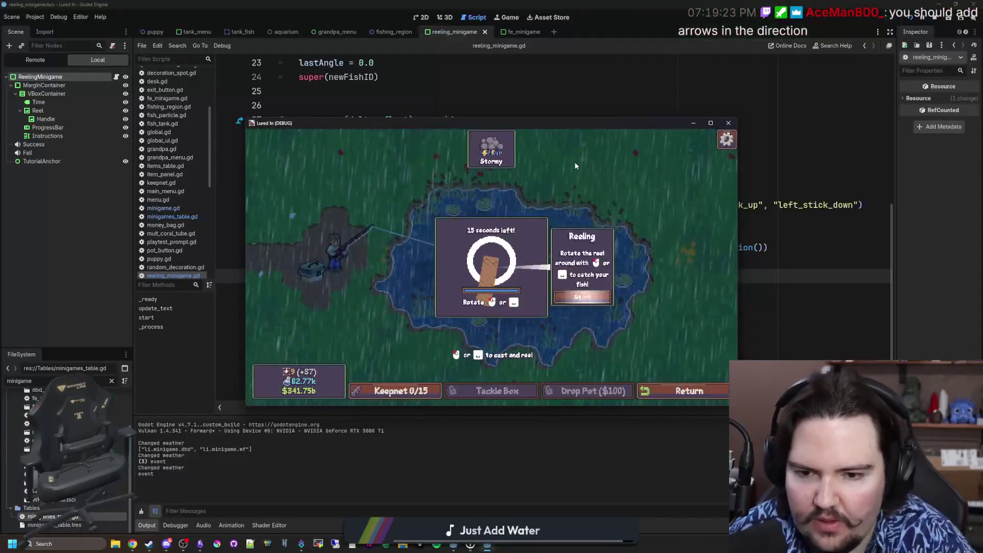
Step: Stop the running game and save the scene and script
left_click(728, 123)
left_click(413, 233)
key("ctrl+s")
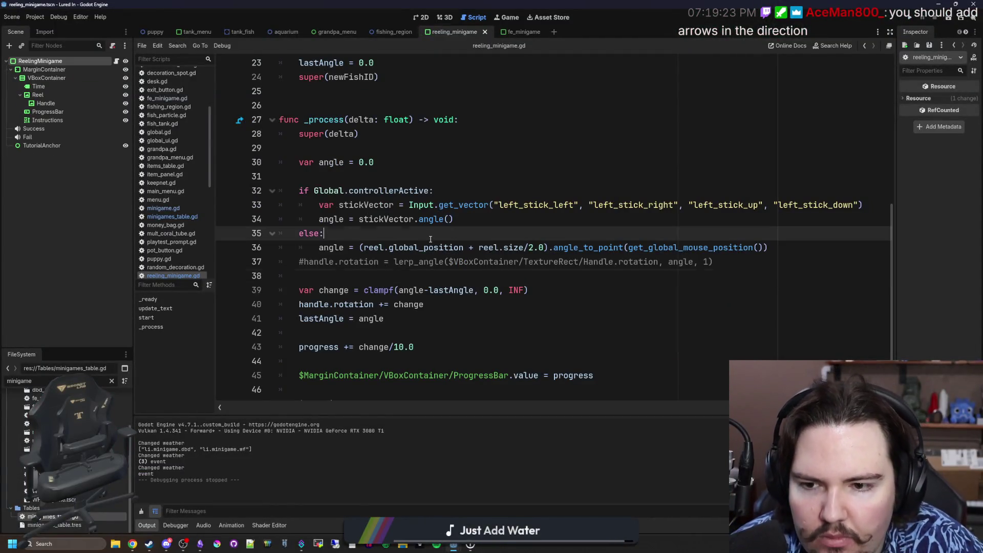
key("ctrl+s")
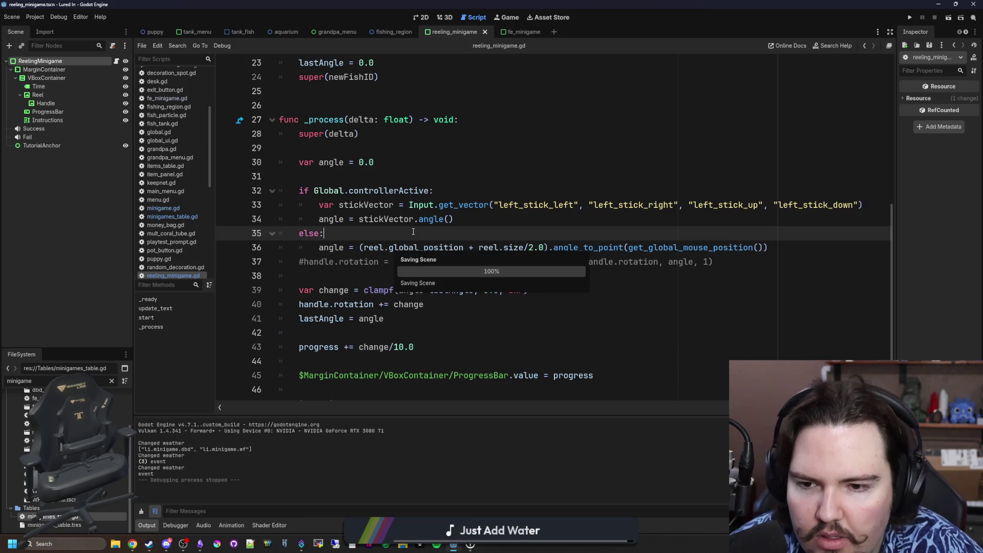
Step: Remove the stray blank line and indent the rotation, lastAngle and progress updates under the if
left_click(427, 315)
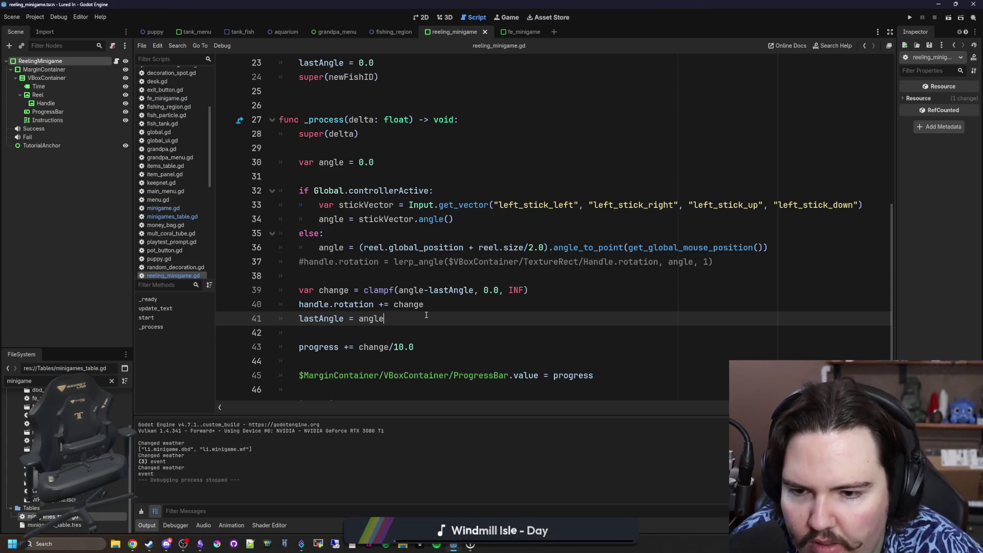
left_click(448, 304)
left_click(381, 279)
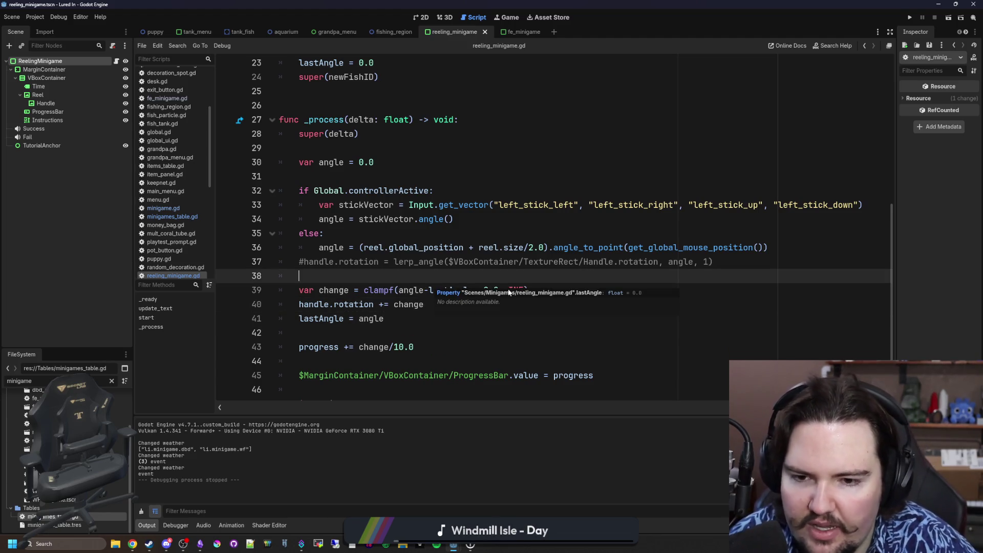
left_click(558, 285)
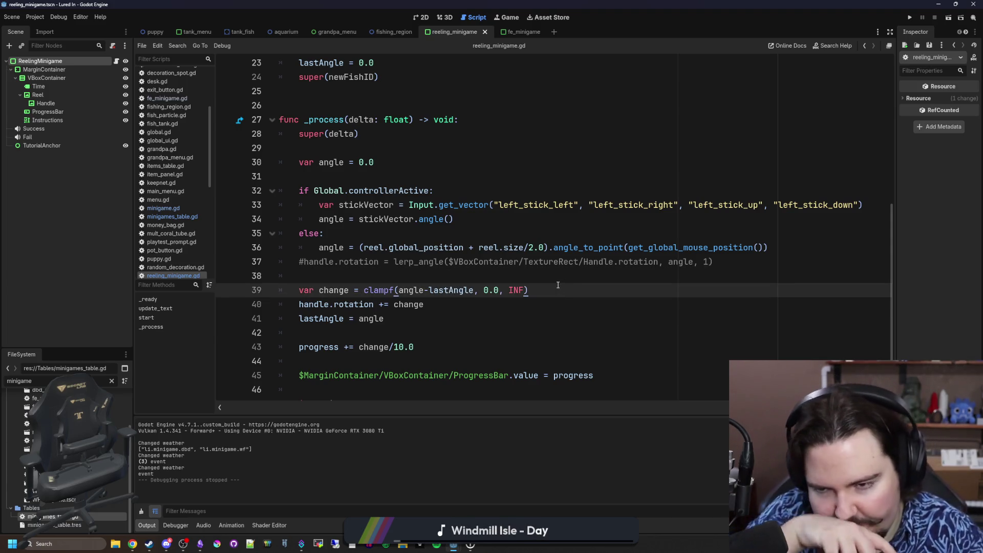
key("Return")
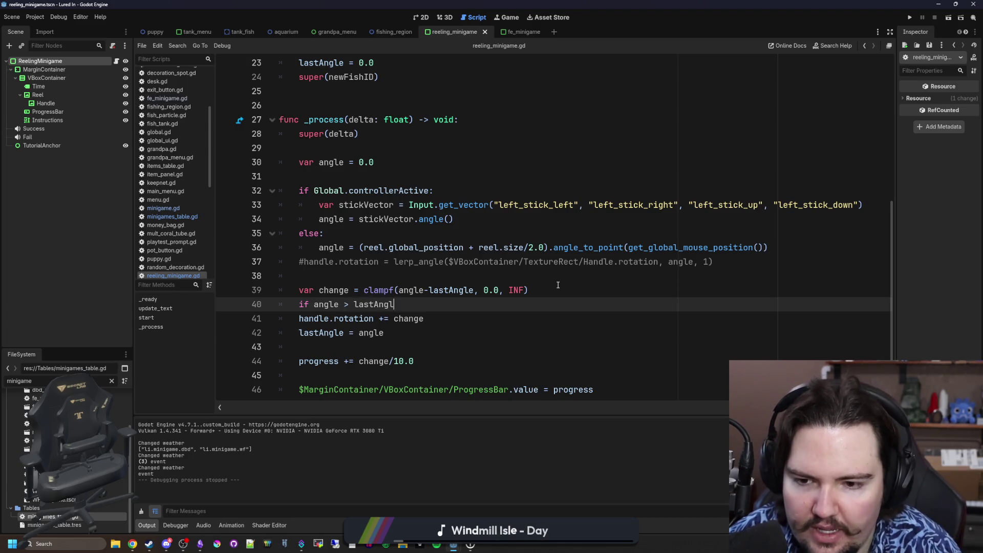
scroll(499, 293, "down", 2)
scroll(349, 273, "up", 1)
left_click(347, 280)
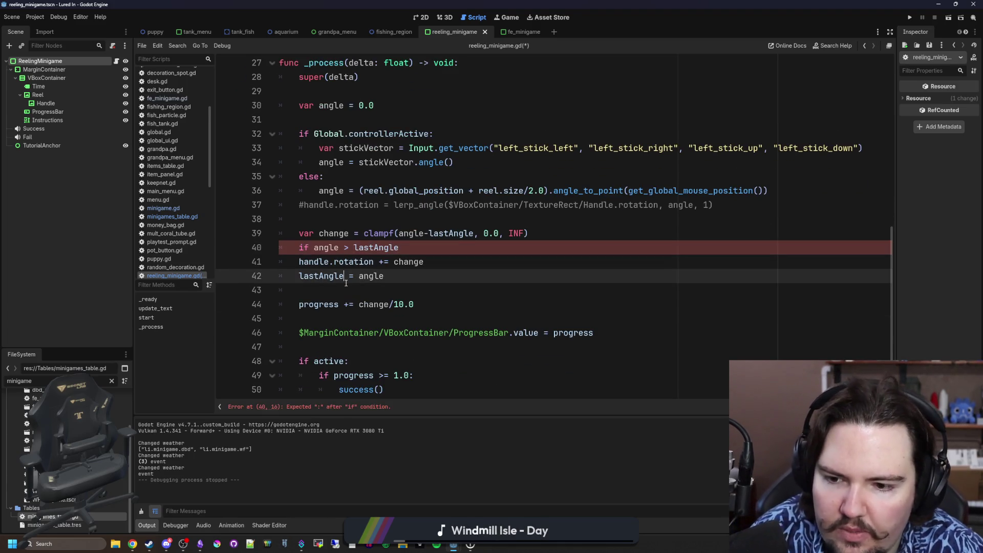
key("Delete")
scroll(347, 291, "down", 1)
left_click_drag(436, 277, 300, 248)
key("Tab")
Step: Move the var change line beneath if angle > lastAngle: and indent it
left_click(496, 233)
left_click_drag(533, 220, 334, 220)
key("ctrl+x")
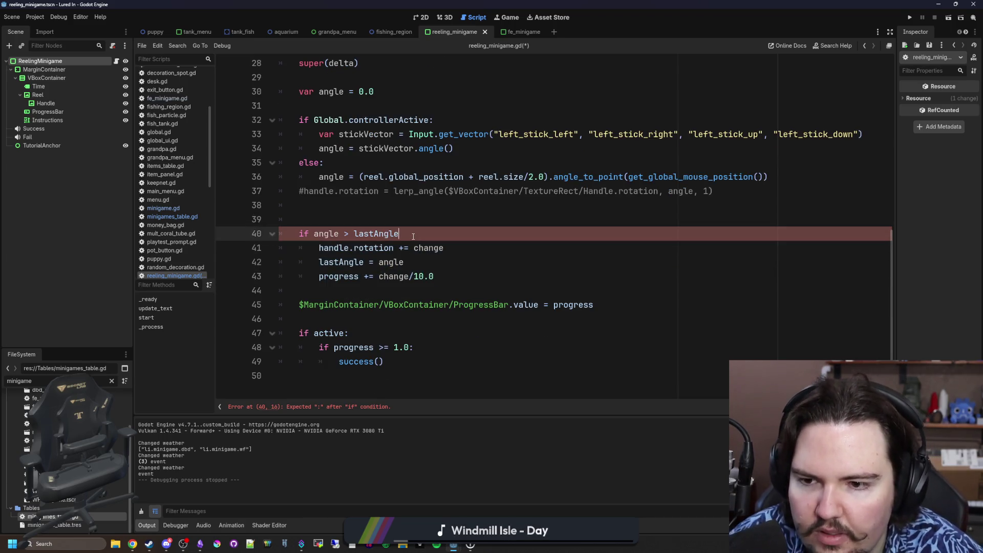
key("Down")
key("End")
key("Return")
key("ctrl+v")
key("Tab")
key("Up")
key("Up")
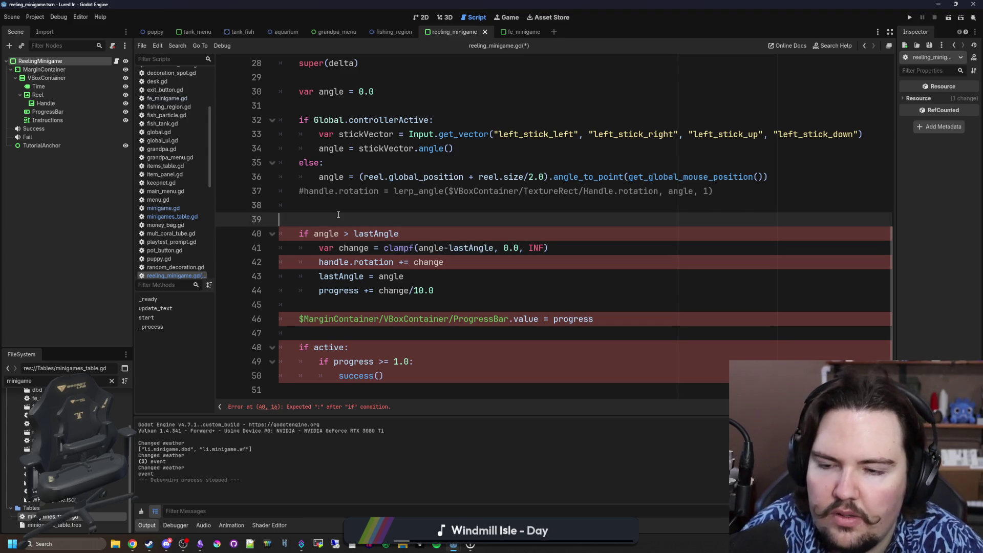
key("BackSpace")
Step: Save the script and run the project to test the change
left_click(410, 220)
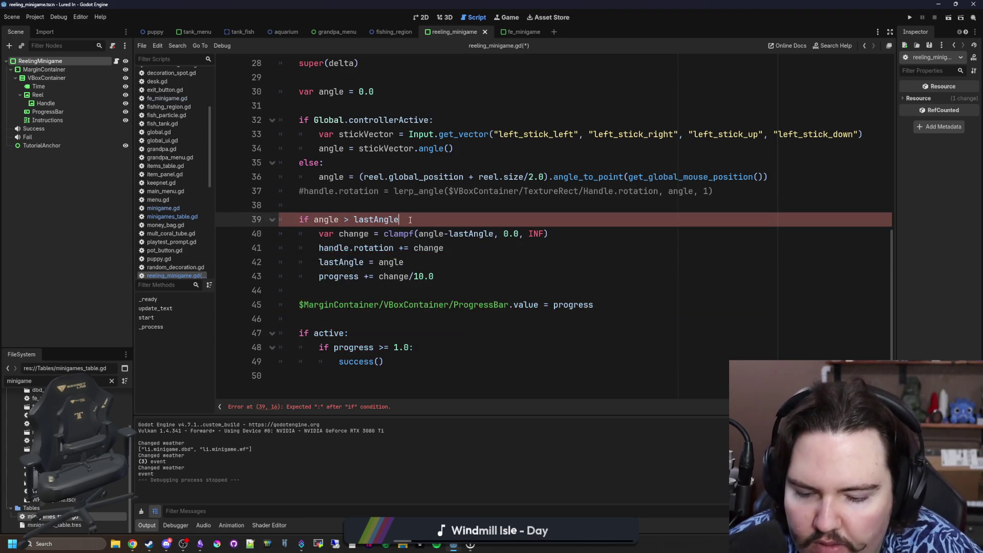
type(":")
scroll(410, 221, "up", 1)
left_click(410, 220)
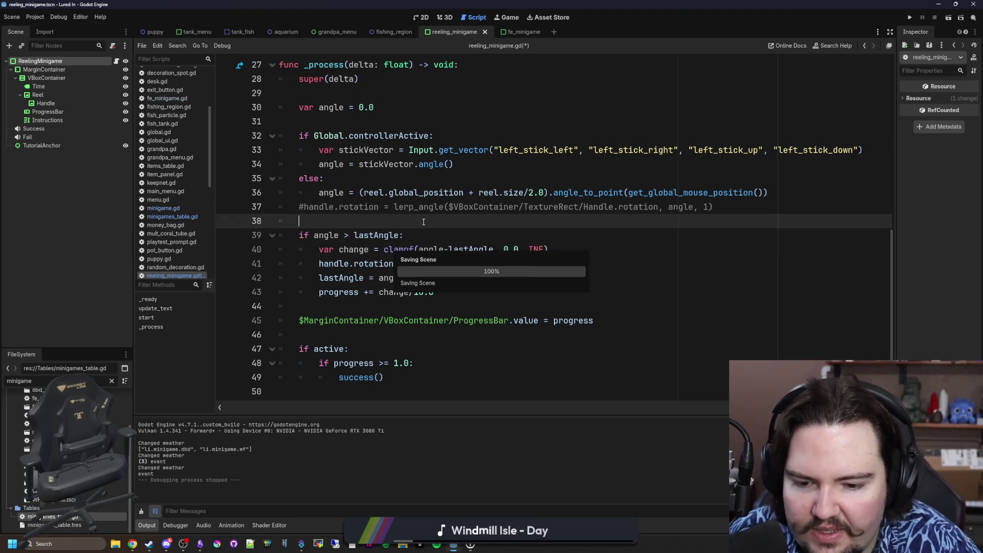
key("ctrl+s")
left_click(517, 20)
left_click(910, 19)
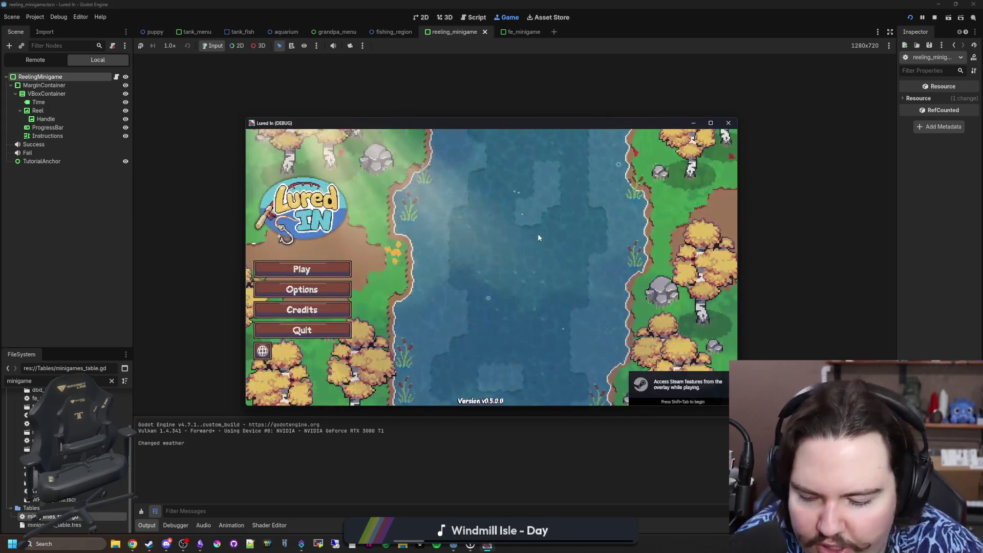
Step: Play Lured In, travel free to the Pond, cast and hook a fish, then stop and reopen reeling_minigame.gd
left_click(310, 273)
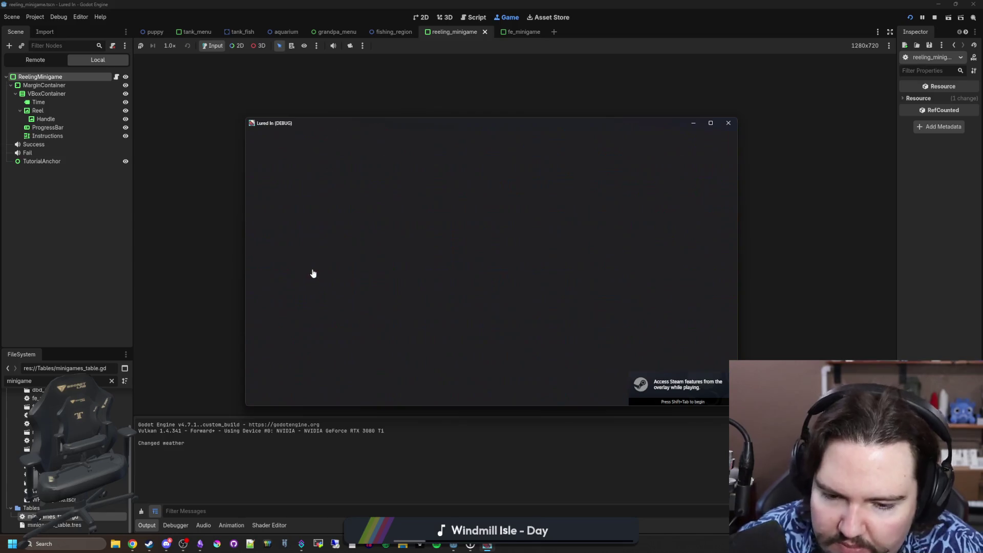
left_click(491, 295)
left_click(699, 391)
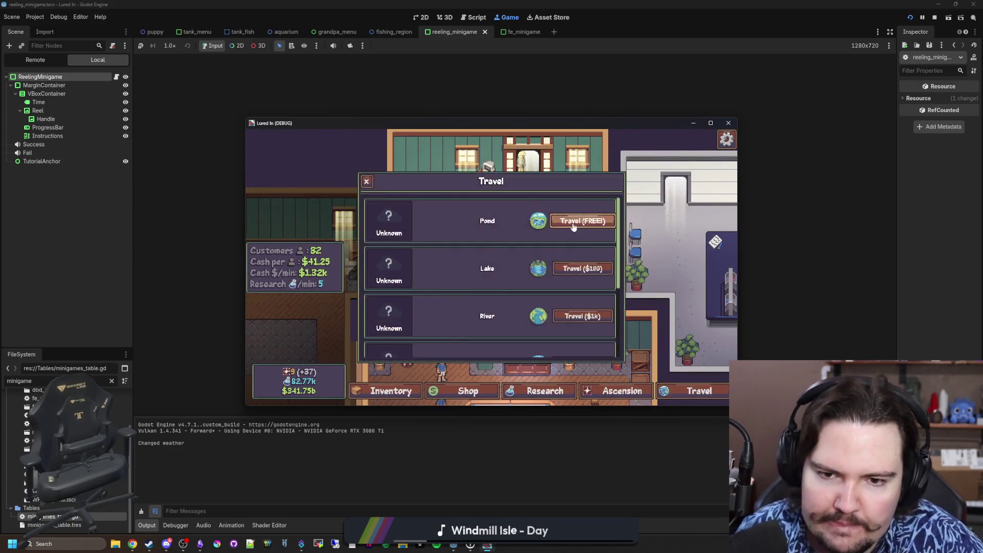
left_click(582, 219)
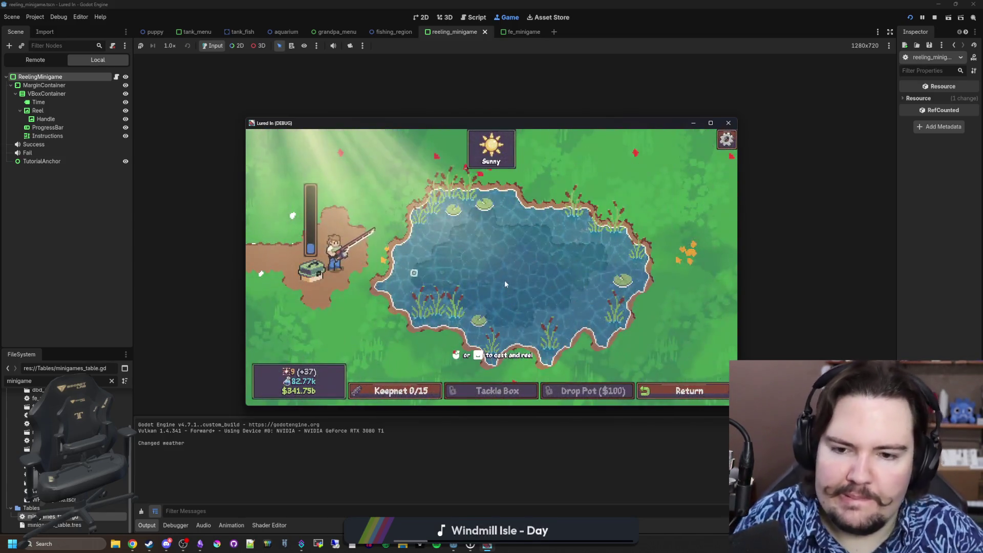
left_click(505, 282)
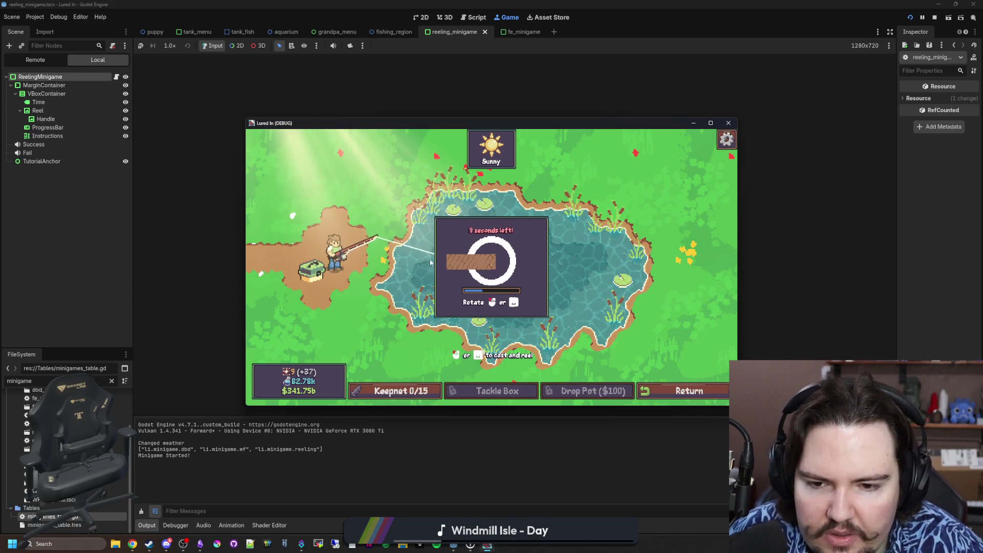
key("F8")
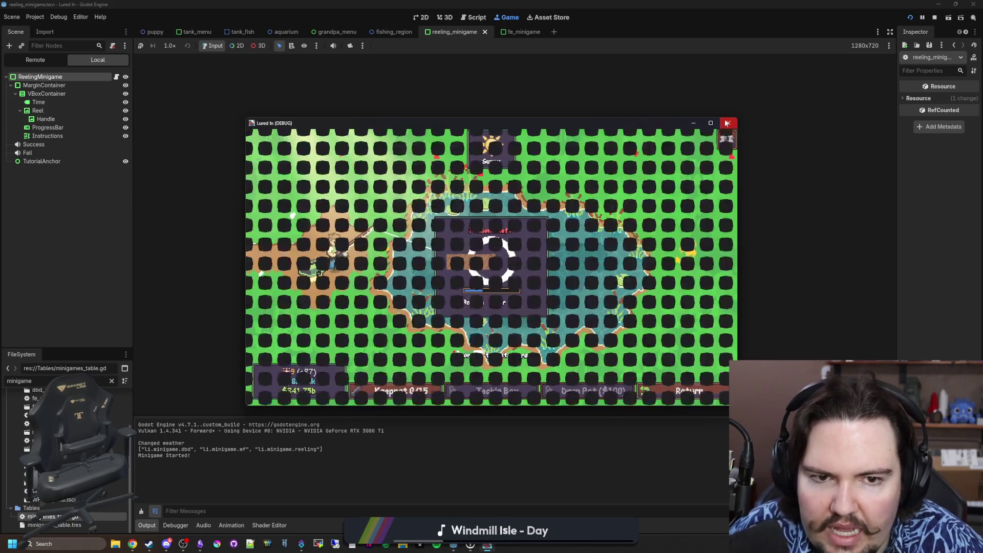
left_click(117, 62)
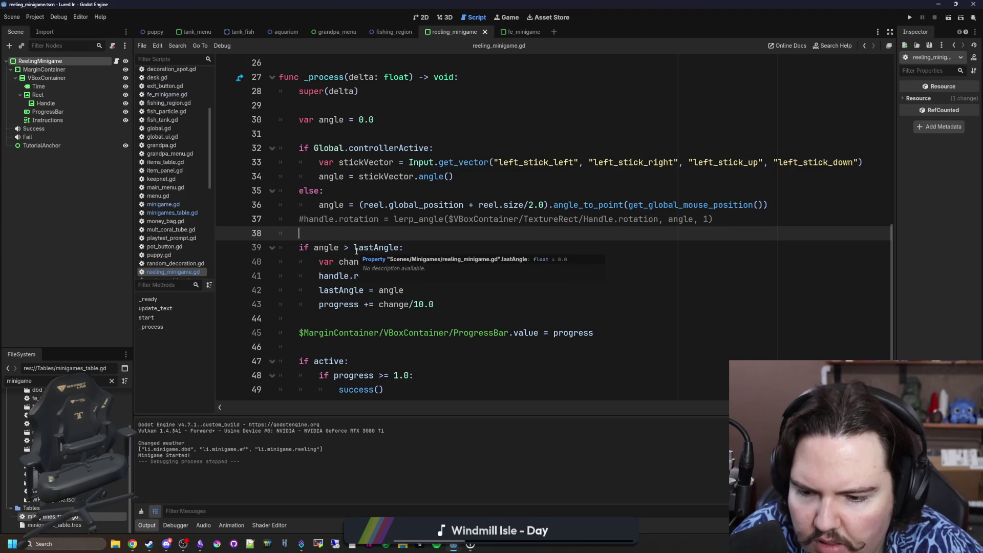
Step: Rewrite the line 39 condition as if angle >= fmod(lastAngle, TAU): and save
left_click(350, 251)
key("BackSpace")
type("= fmod(")
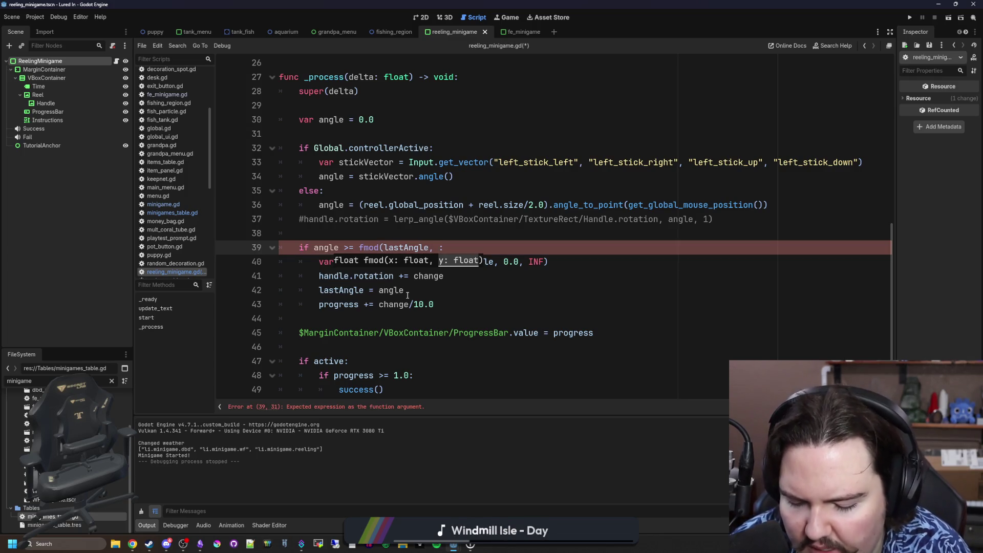
type("U)")
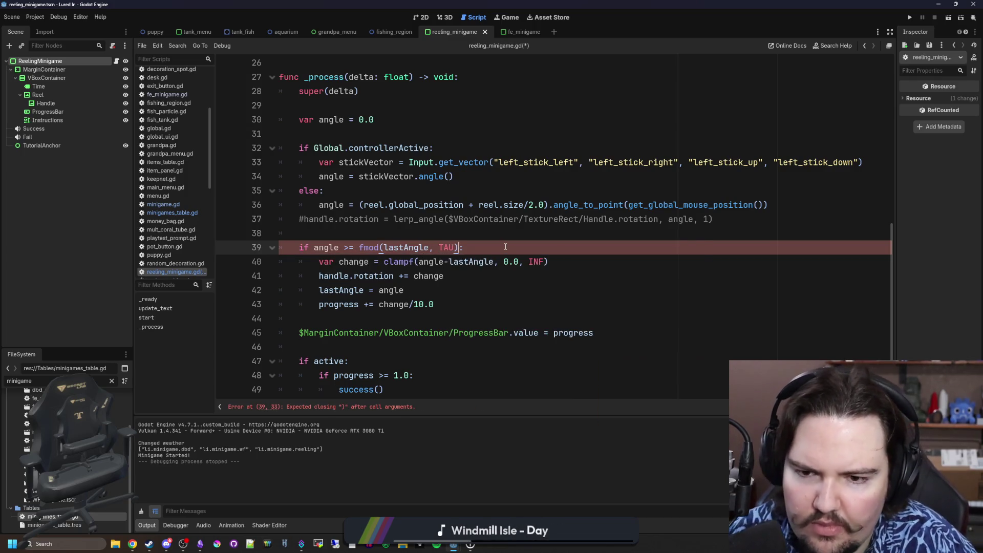
key("ctrl+s")
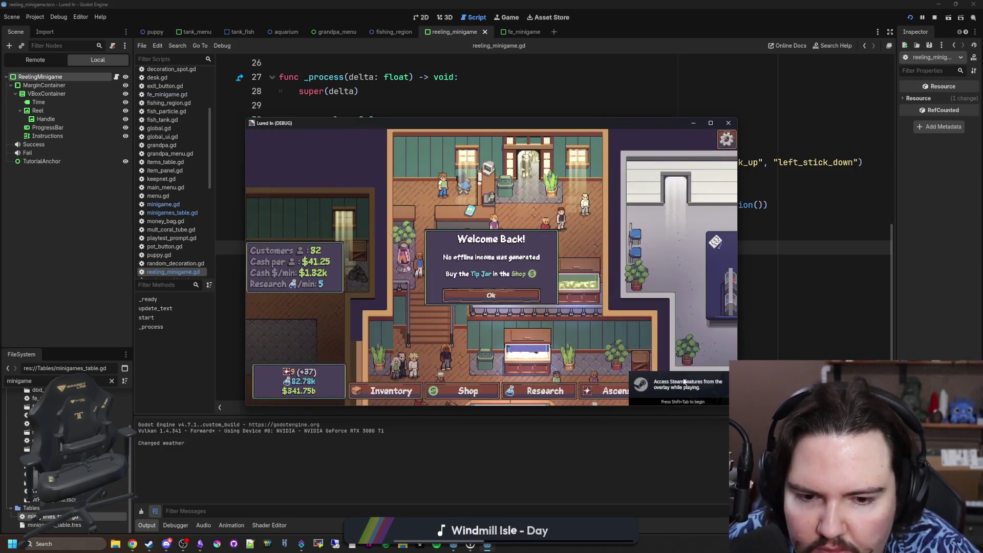
Step: At the stormy pond, cast, hook a fish and drag the reel handle, then close the game
left_click(495, 266)
left_click(589, 222)
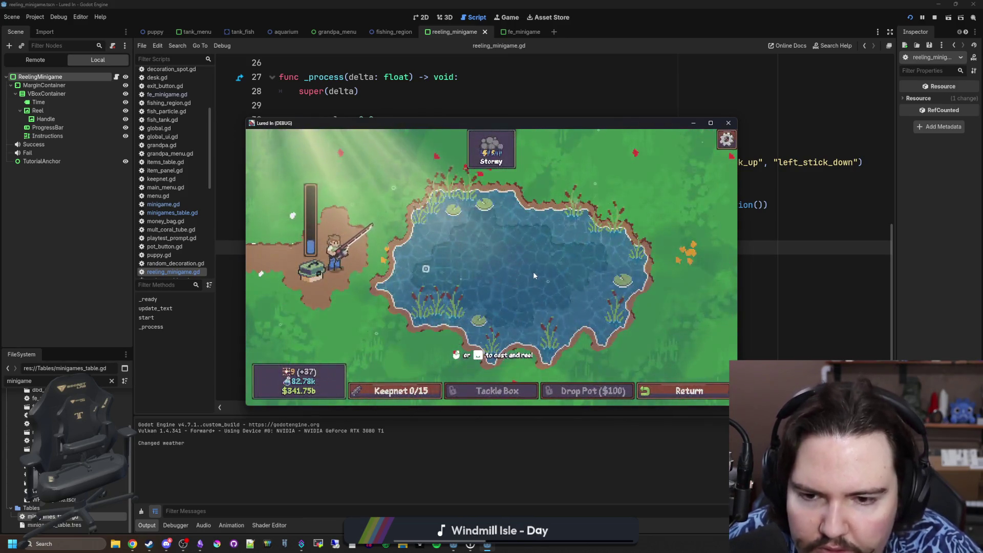
left_click(534, 275)
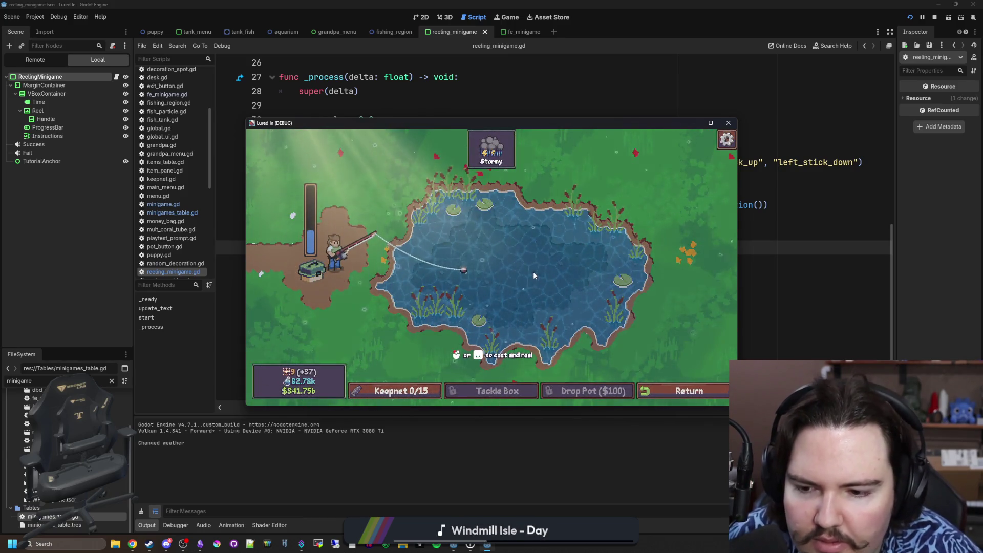
left_click(533, 271)
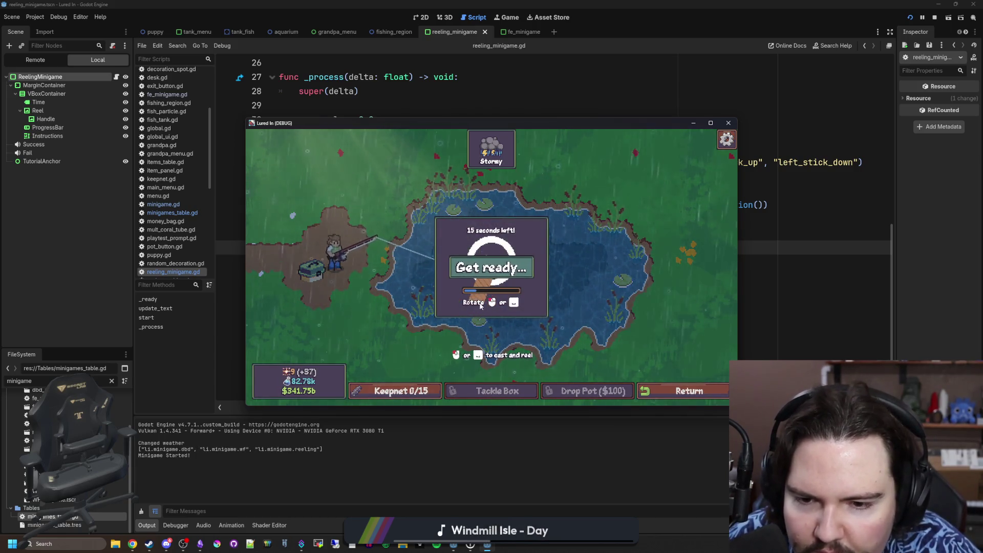
left_click_drag(460, 286, 425, 190)
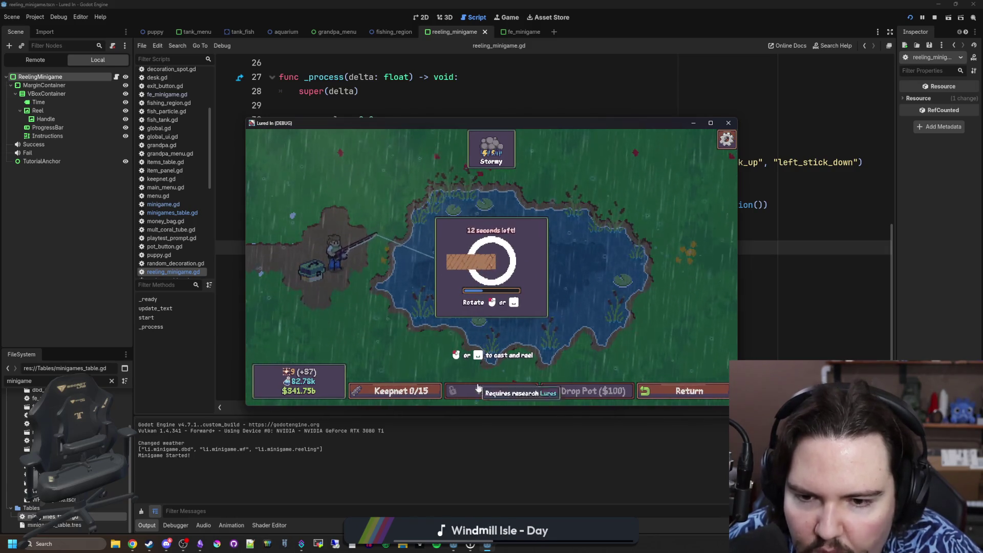
left_click(728, 123)
left_click(458, 231)
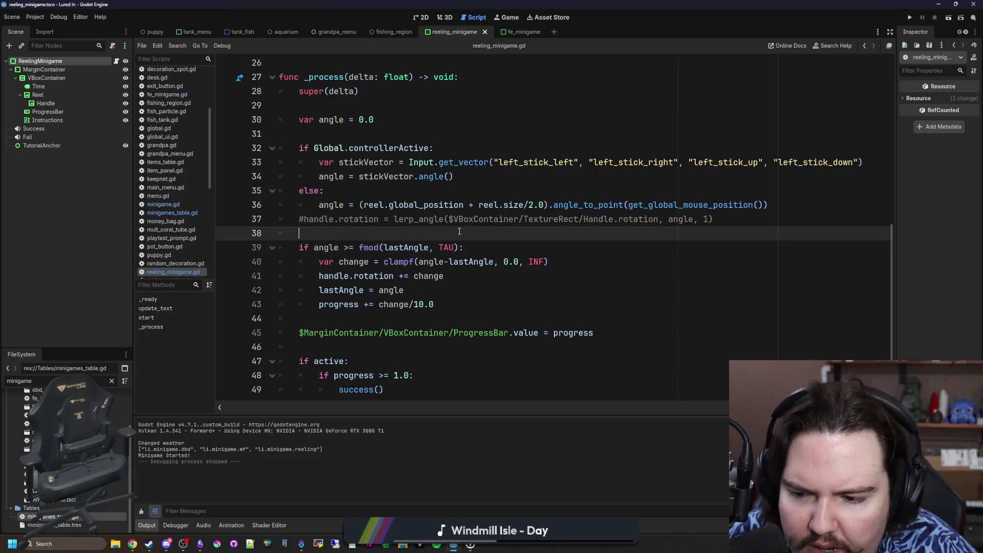
Step: Insert angle_difference through autocomplete and look up its documentation
key("Return")
key("Return")
key("Up")
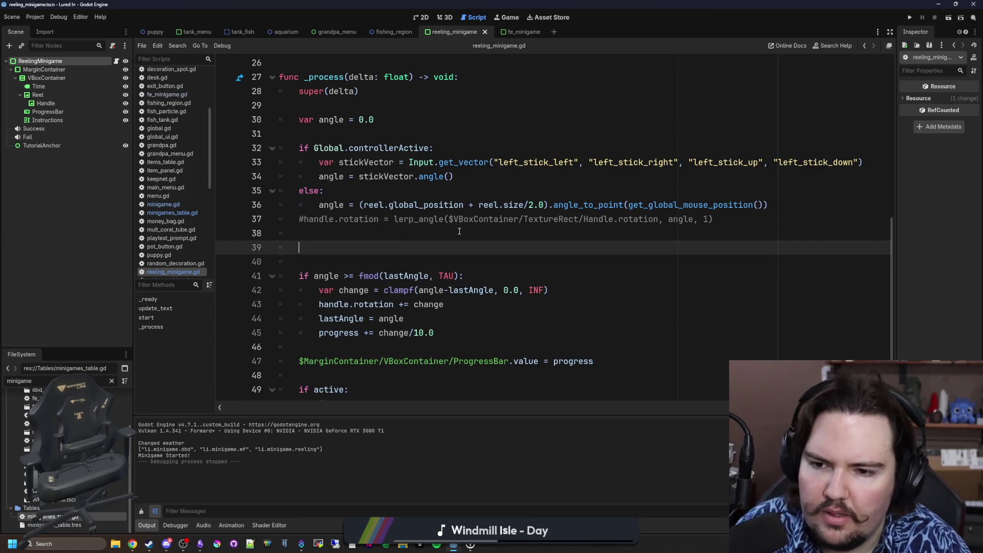
type("d")
key("BackSpace")
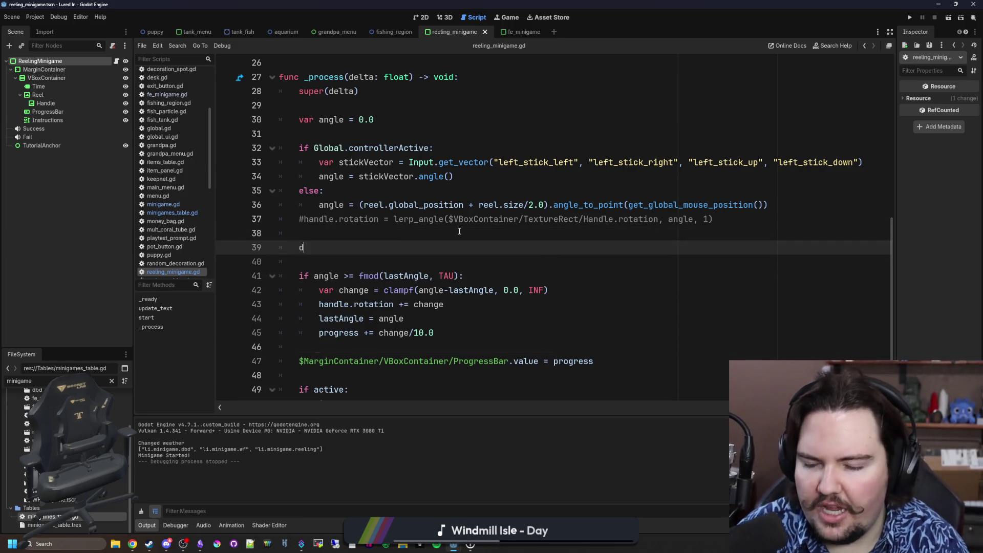
key("BackSpace")
type("angle")
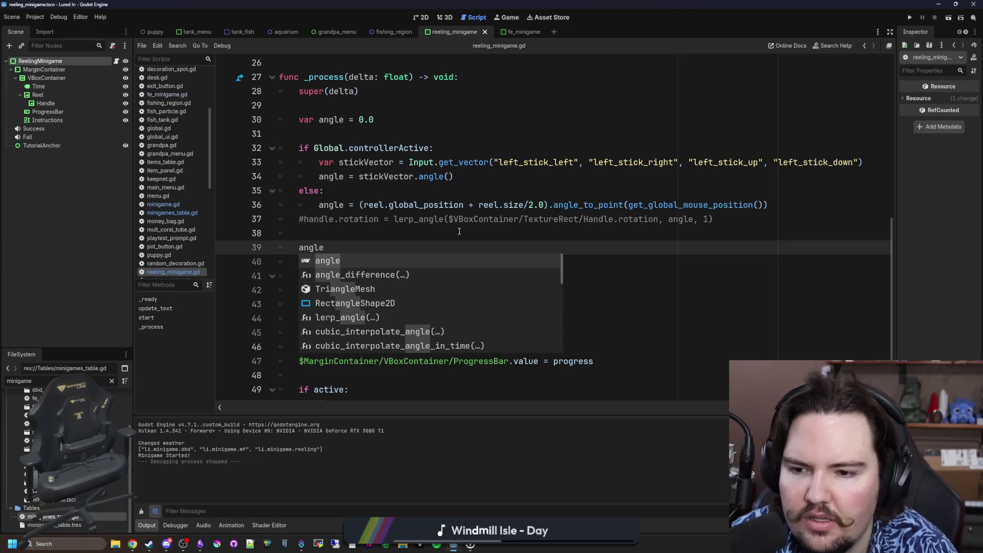
key("Down")
key("Return")
left_click(352, 250, "ctrl")
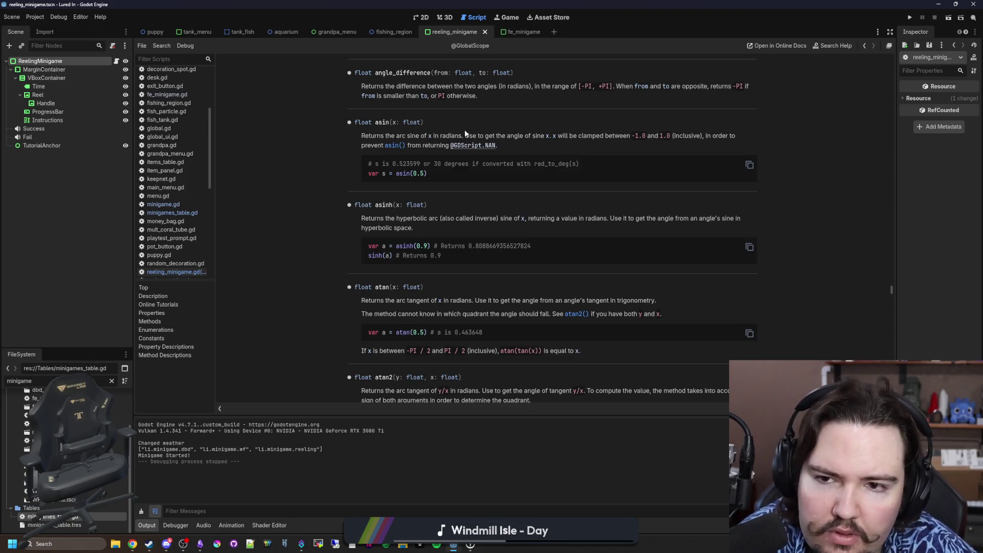
key("alt+Left")
Step: Replace the line 41 fmod comparison with angle_difference(angle, lastAngle) and save the script
left_click_drag(395, 233, 299, 233)
key("ctrl+c")
key("BackSpace")
left_click_drag(458, 262, 316, 261)
key("ctrl+v")
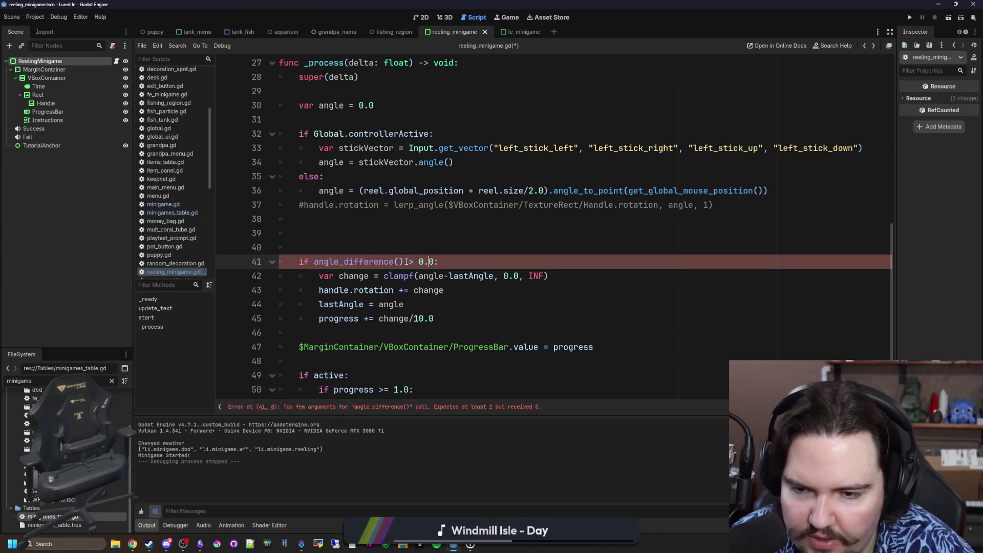
type("angle, lastA")
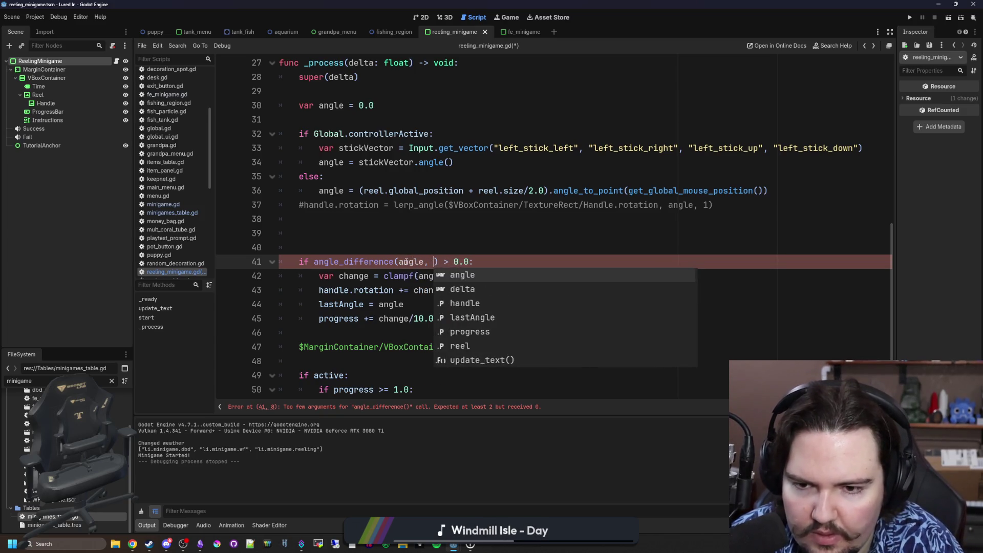
type("ngle")
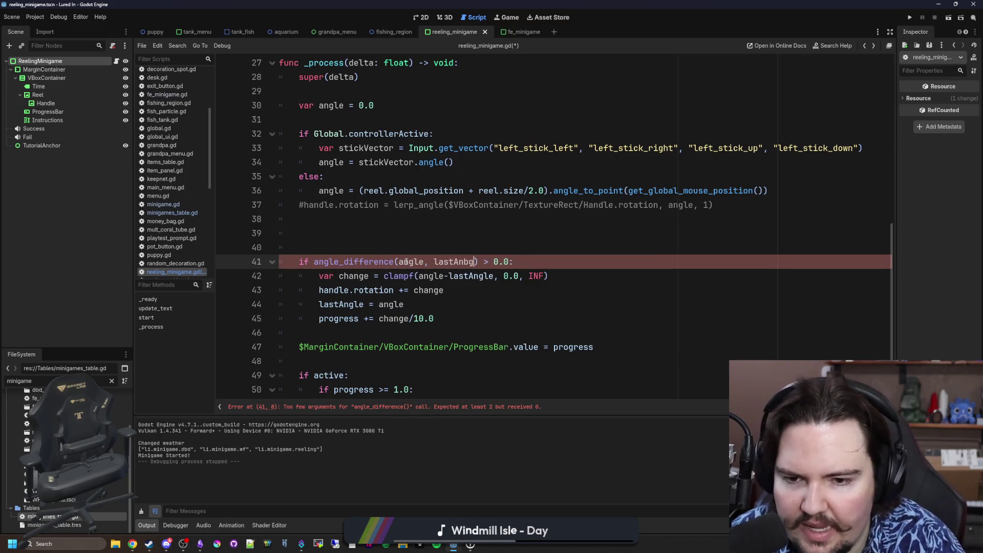
left_click(442, 223)
key("ctrl+s")
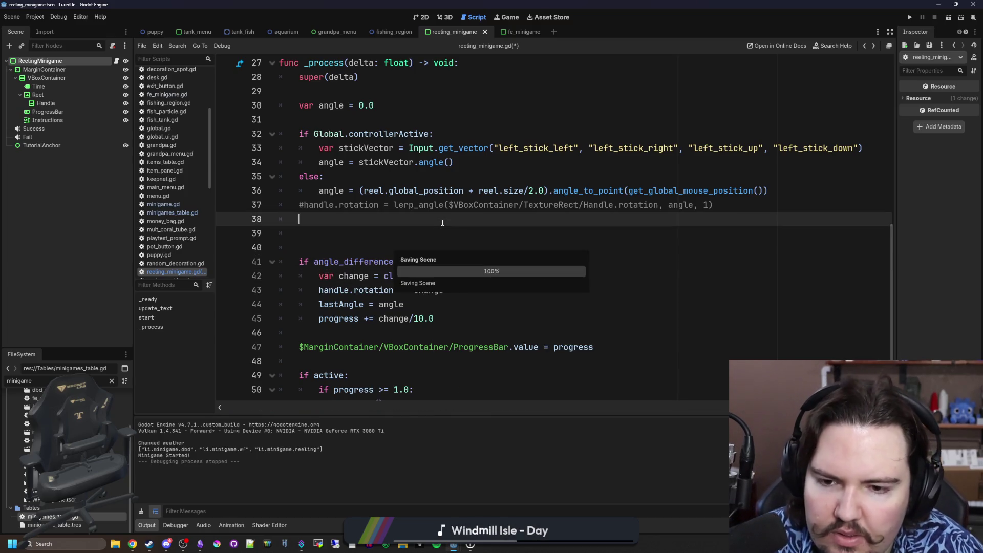
left_click(509, 20)
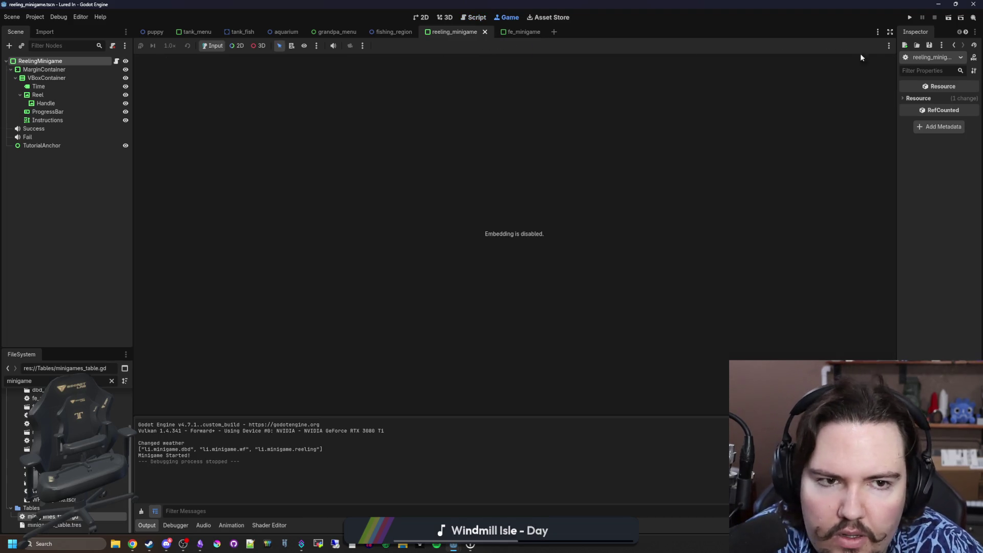
Step: Run Lured In, travel to the pond, hook and reel in a fish, then reopen the script
left_click(911, 18)
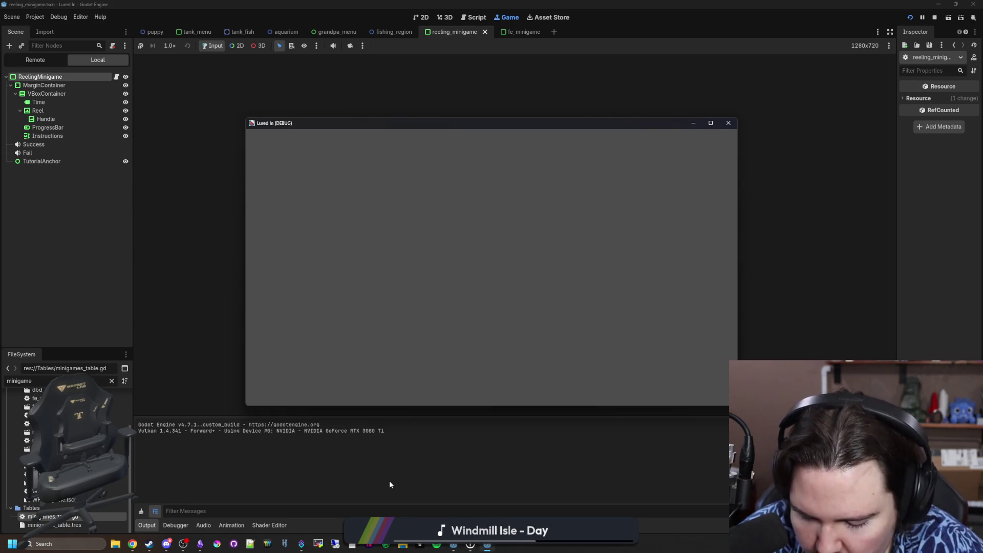
left_click(305, 270)
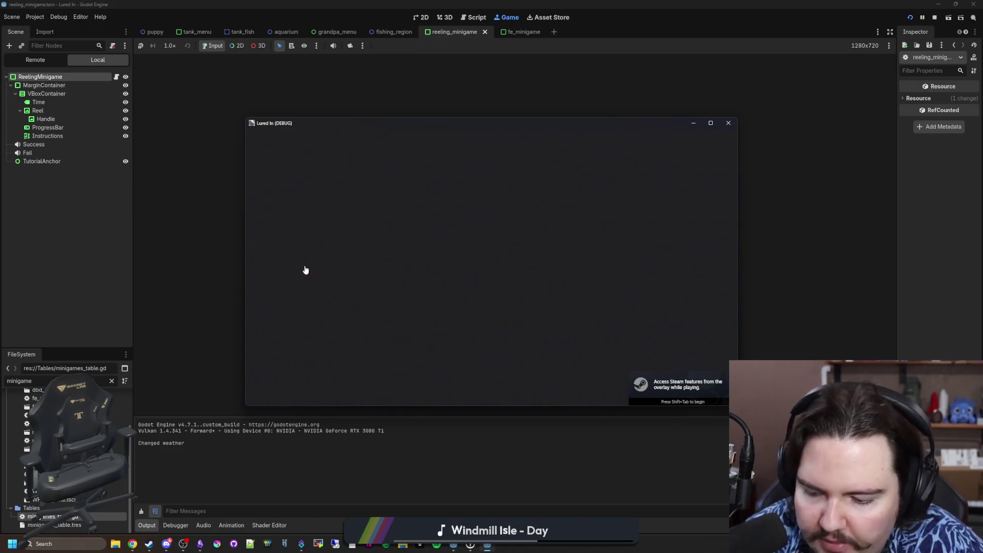
left_click(540, 287)
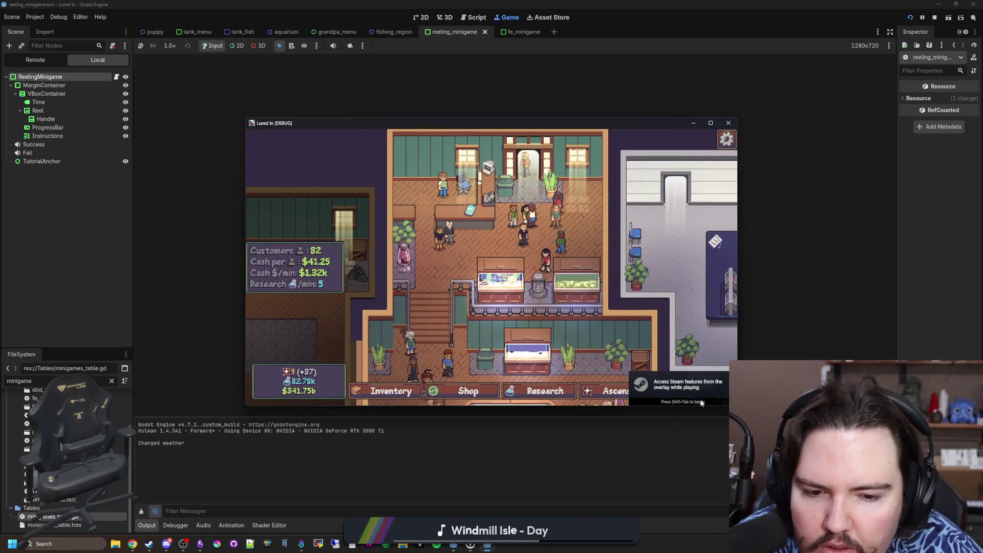
left_click(702, 394)
left_click(564, 223)
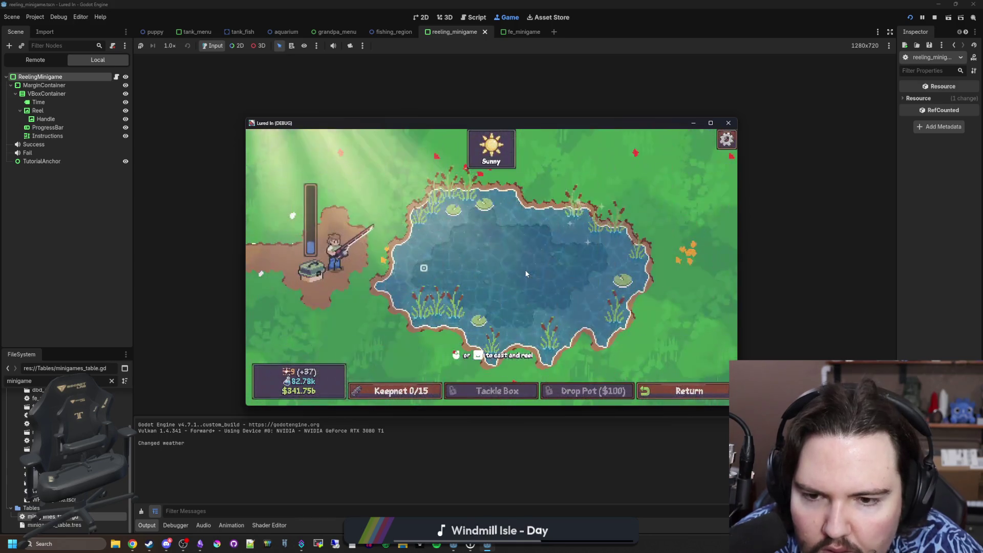
left_click(525, 270)
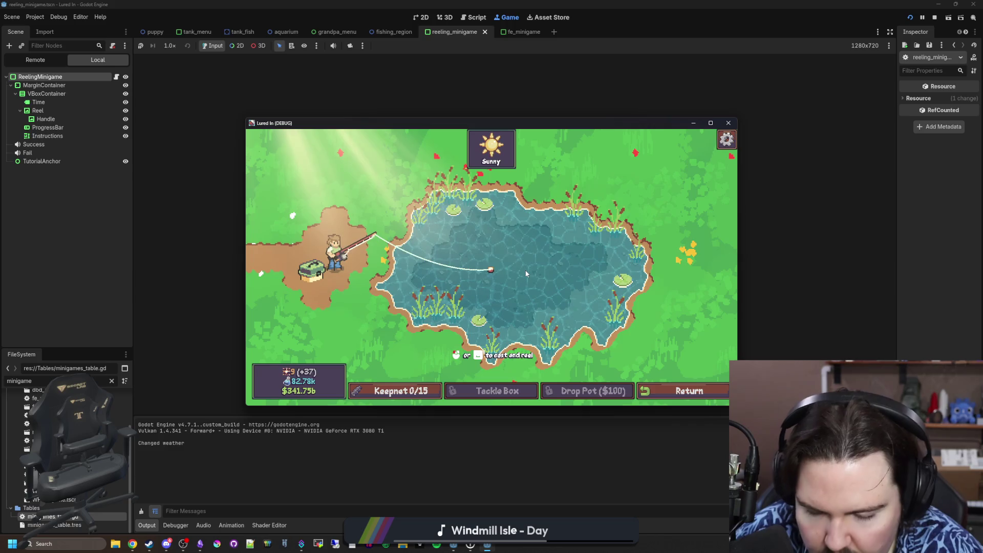
left_click(528, 282)
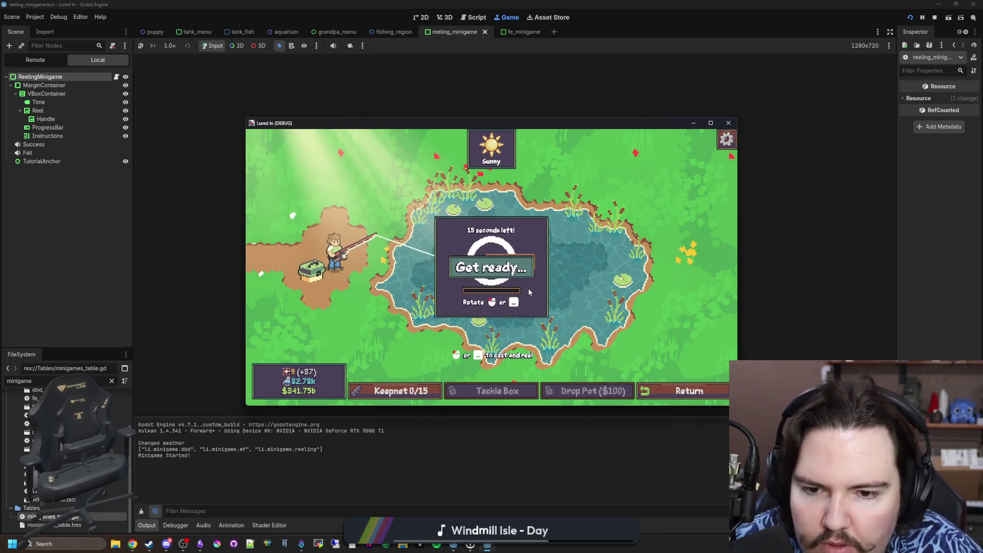
key("F5")
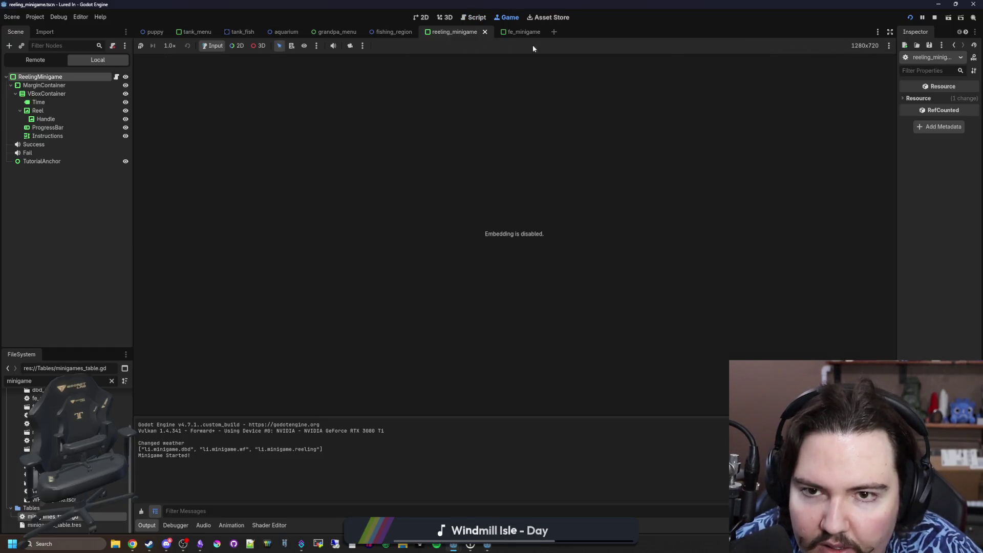
mouse_move(534, 272)
left_mouse_down()
mouse_move(535, 247)
mouse_move(504, 294)
mouse_move(384, 291)
mouse_move(401, 198)
mouse_move(373, 208)
left_mouse_up()
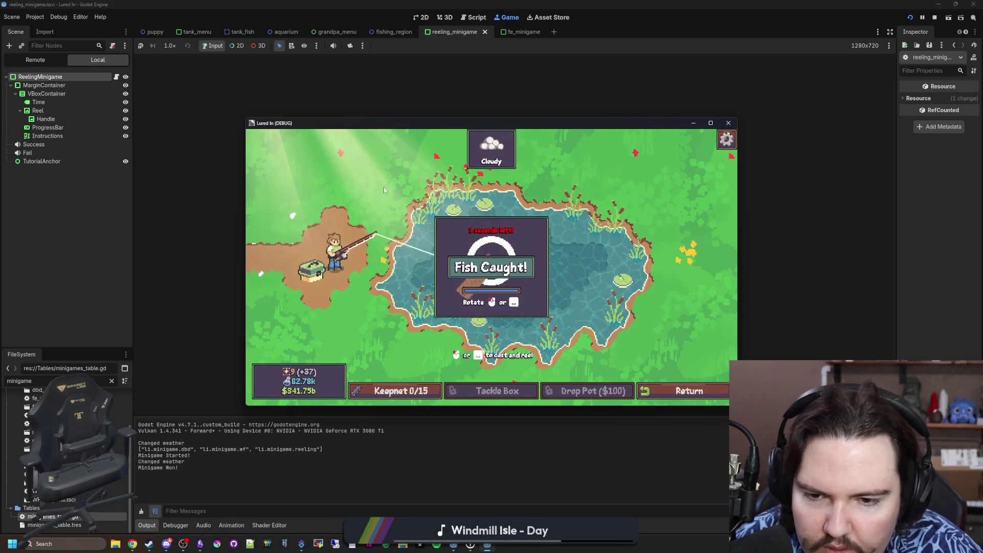
key("F8")
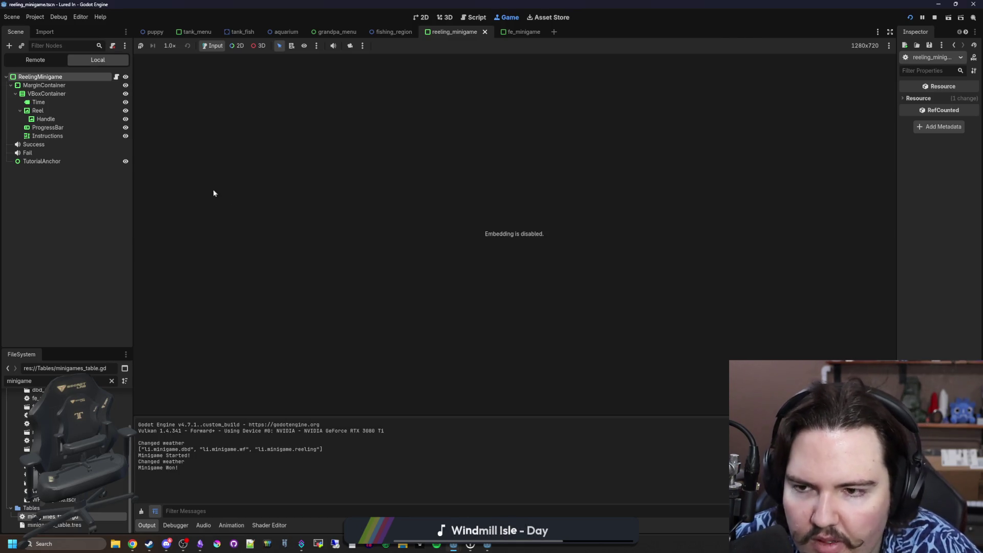
left_click(116, 76)
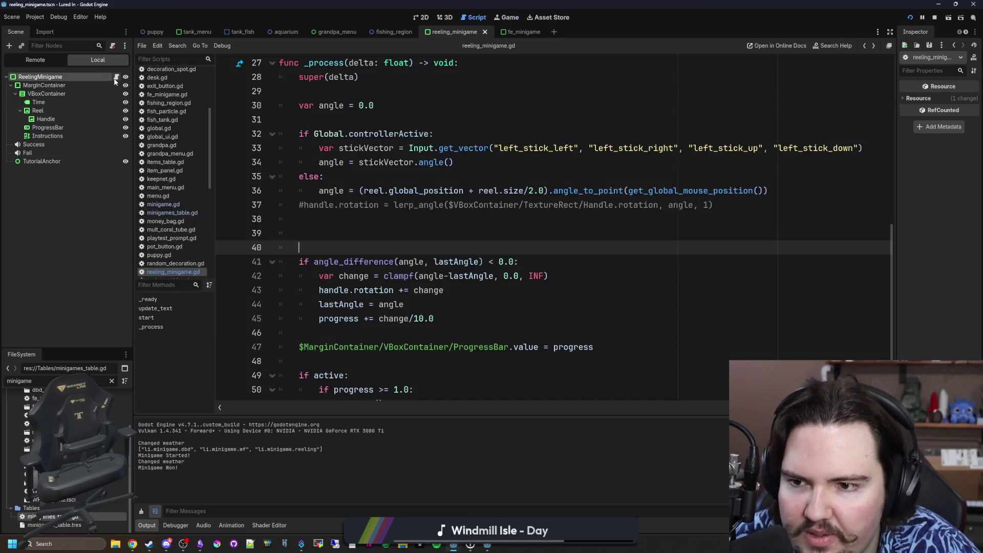
left_click(492, 238)
key("ctrl+s")
left_click(391, 254)
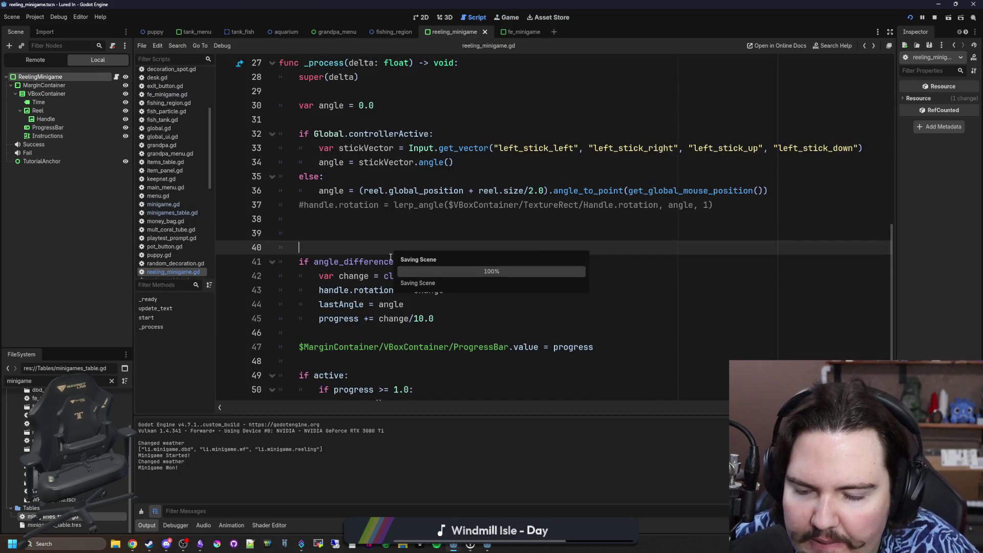
key("Up")
scroll(415, 236, "down", 1)
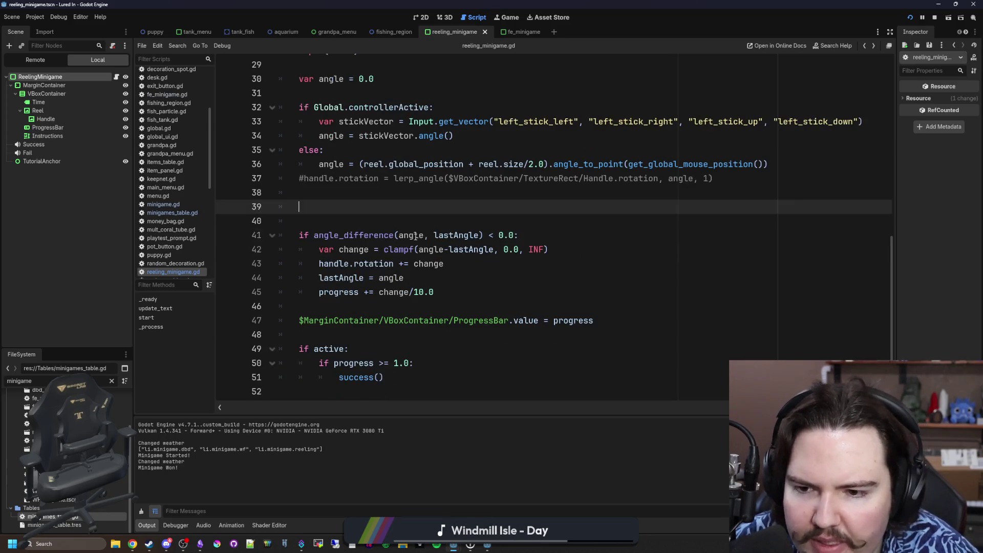
left_click(510, 290)
left_click(520, 282)
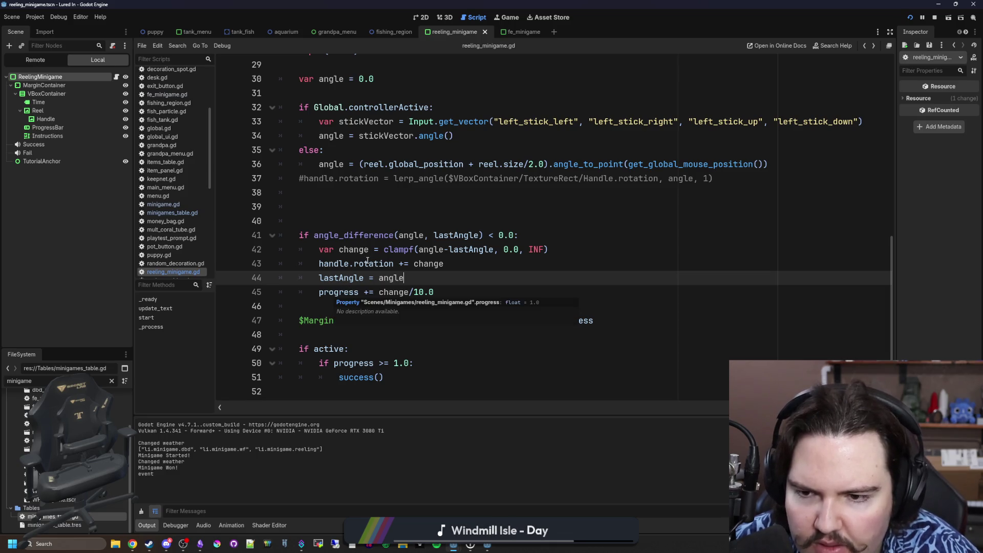
left_click(370, 264)
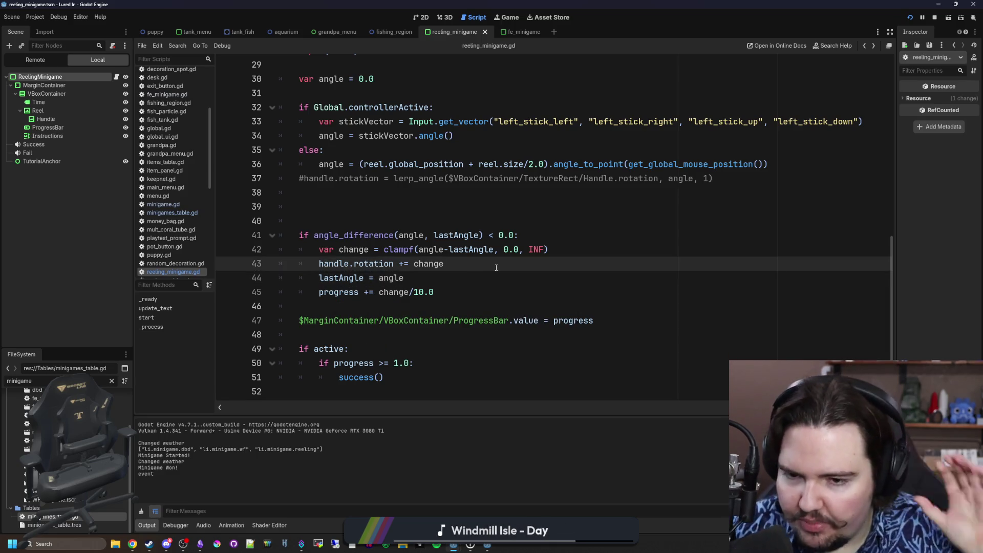
mouse_move(496, 267)
left_mouse_down()
mouse_move(327, 252)
mouse_move(320, 264)
left_mouse_up()
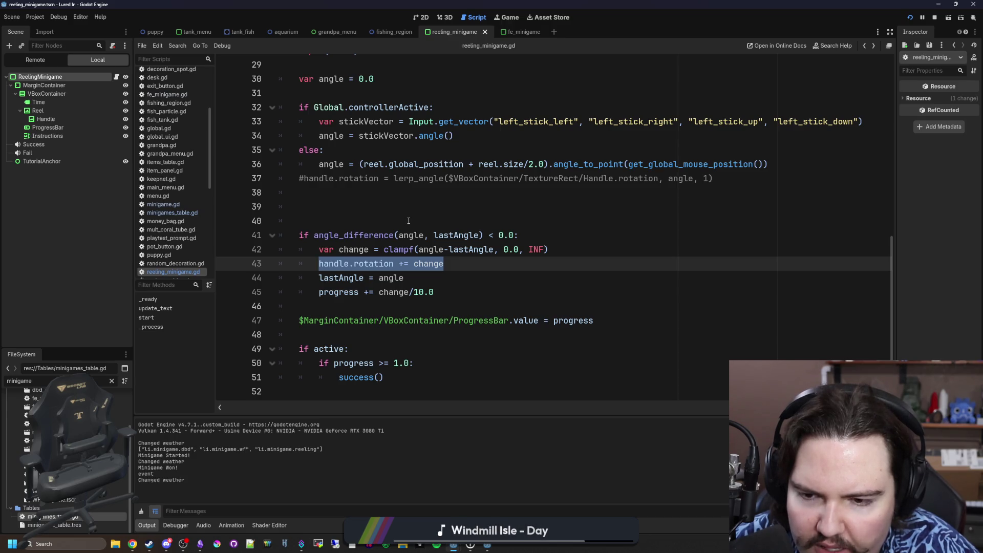
key("BackSpace")
Step: Copy the commented lerp_angle handle rotation line and paste it after the if block
key("Return")
key("Return")
key("Up")
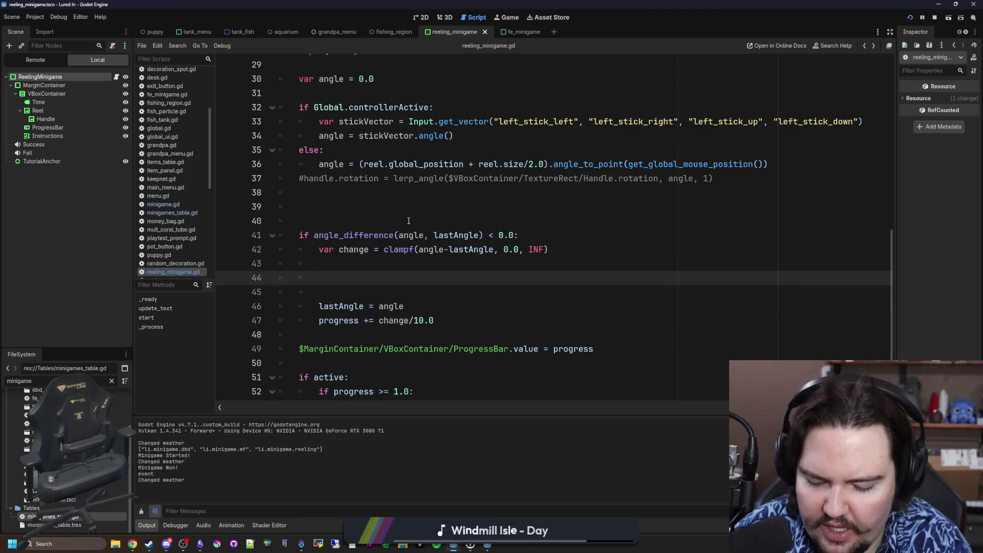
left_click_drag(712, 179, 304, 178)
key("ctrl+c")
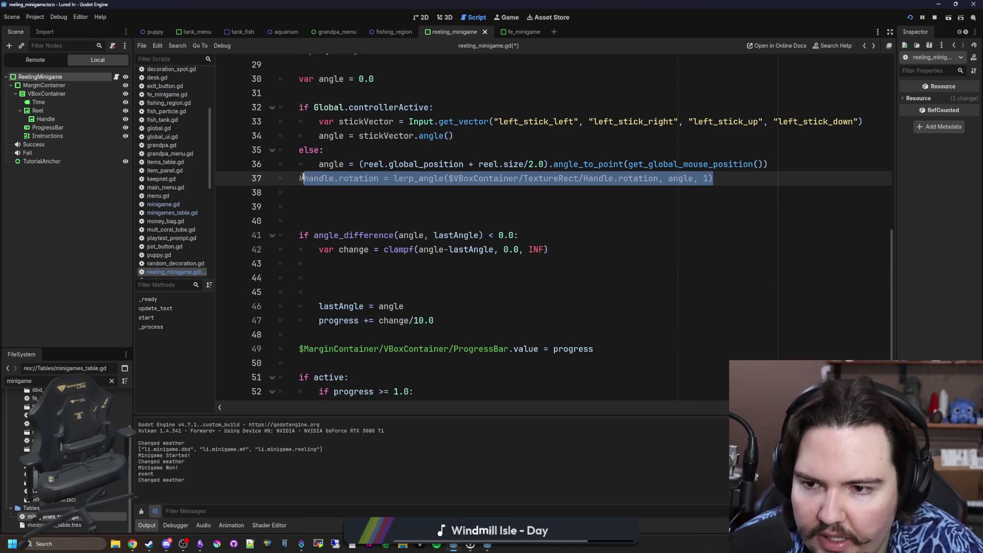
left_click(332, 336)
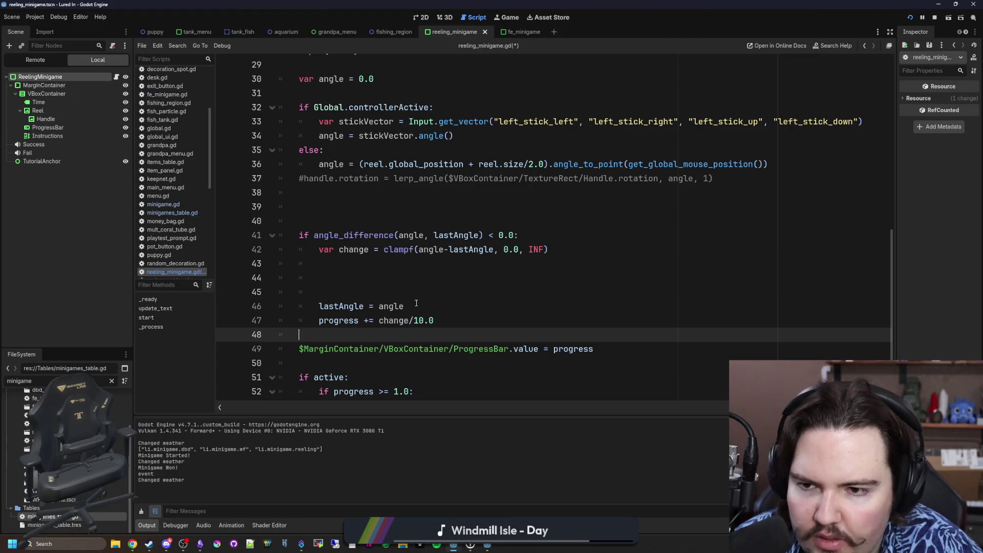
left_click(363, 278)
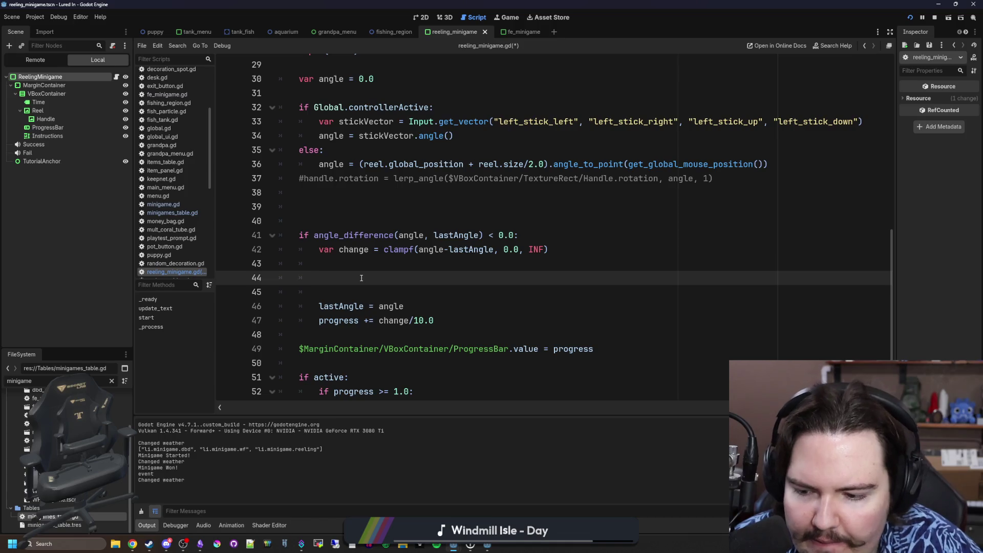
left_click(345, 342)
key("Return")
key("Return")
key("Up")
key("ctrl+v")
key("Up")
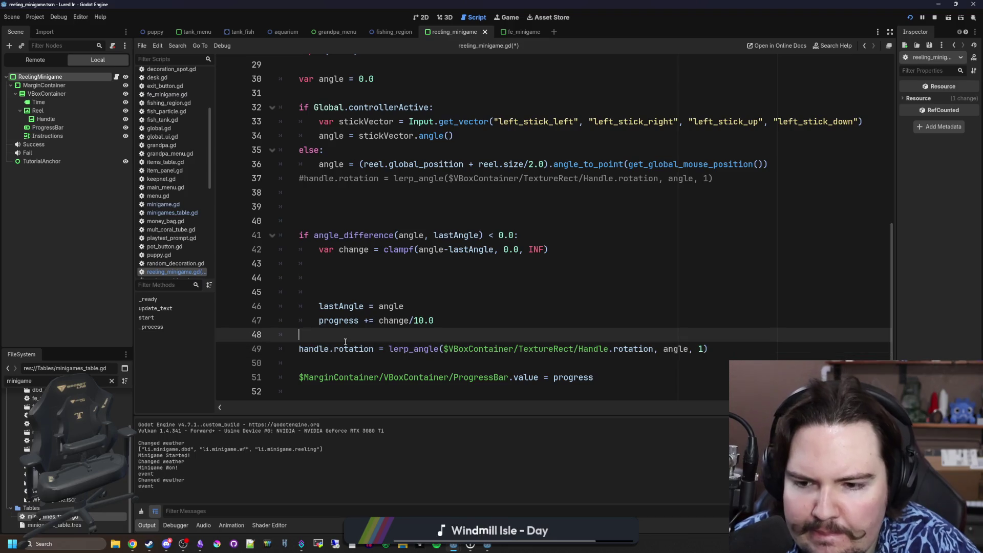
Step: Delete the surplus blank lines inside and above the condition, then highlight angle's uses
left_click_drag(345, 290, 549, 250)
key("BackSpace")
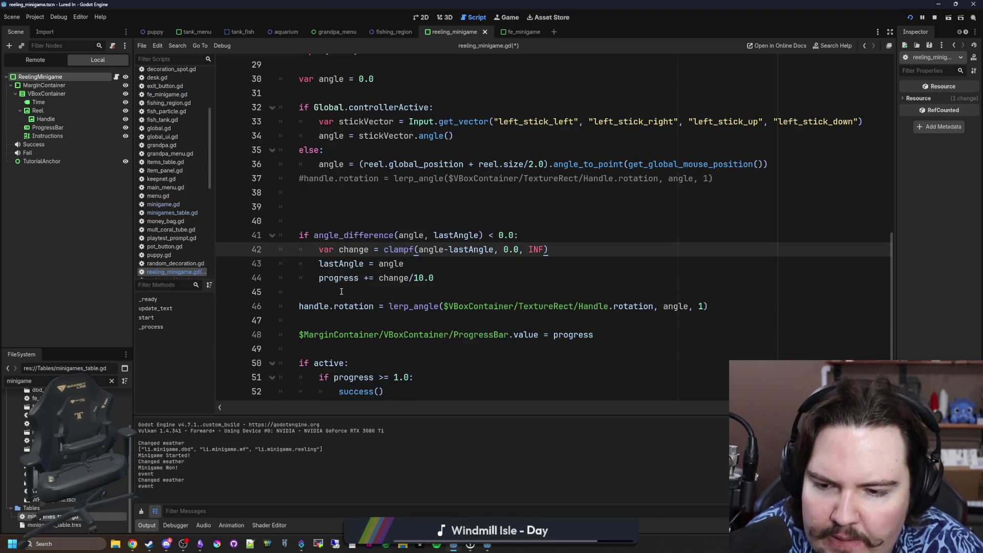
left_click(342, 292)
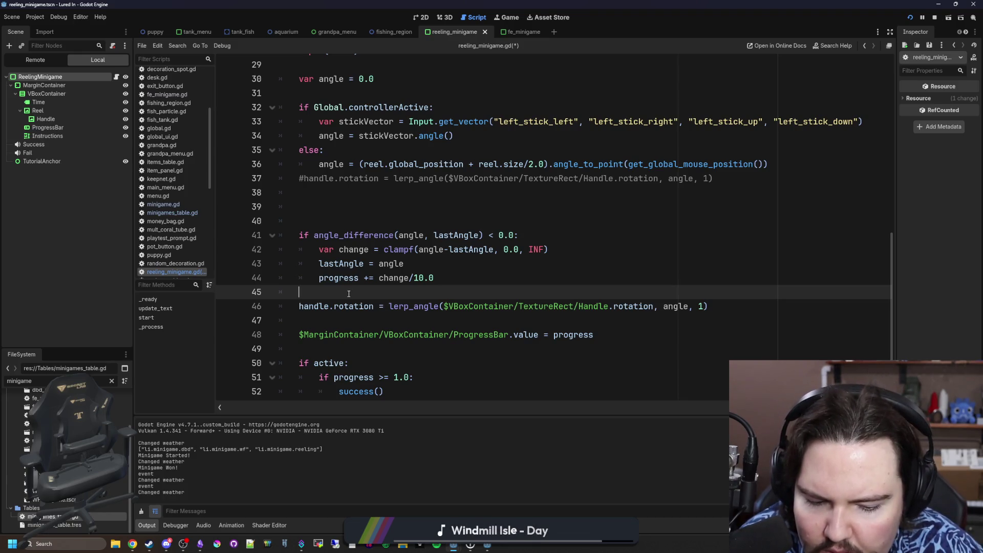
left_click(365, 224)
key("BackSpace")
key("BackSpace")
key("BackSpace")
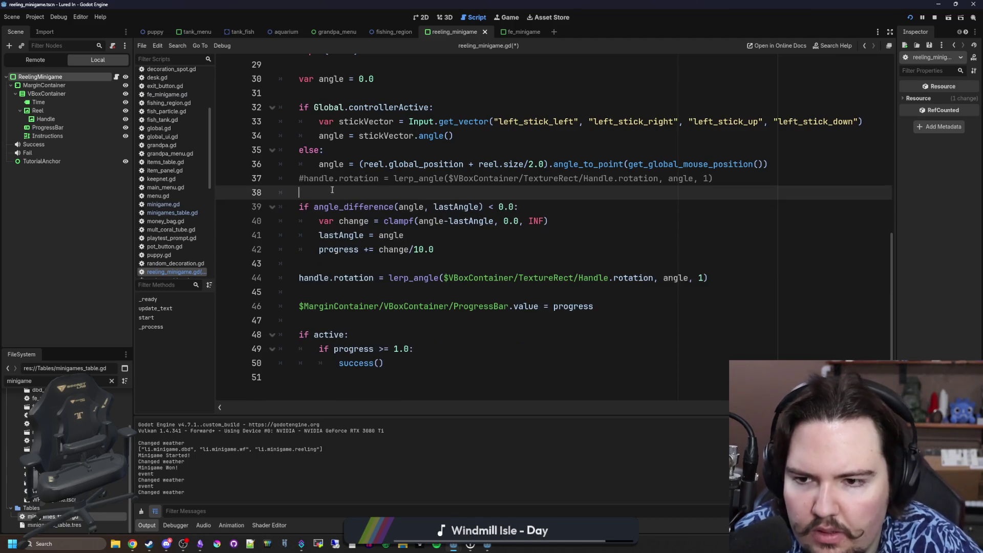
scroll(328, 166, "up", 2)
left_click(319, 179)
double_click(339, 179)
scroll(403, 226, "up", 7)
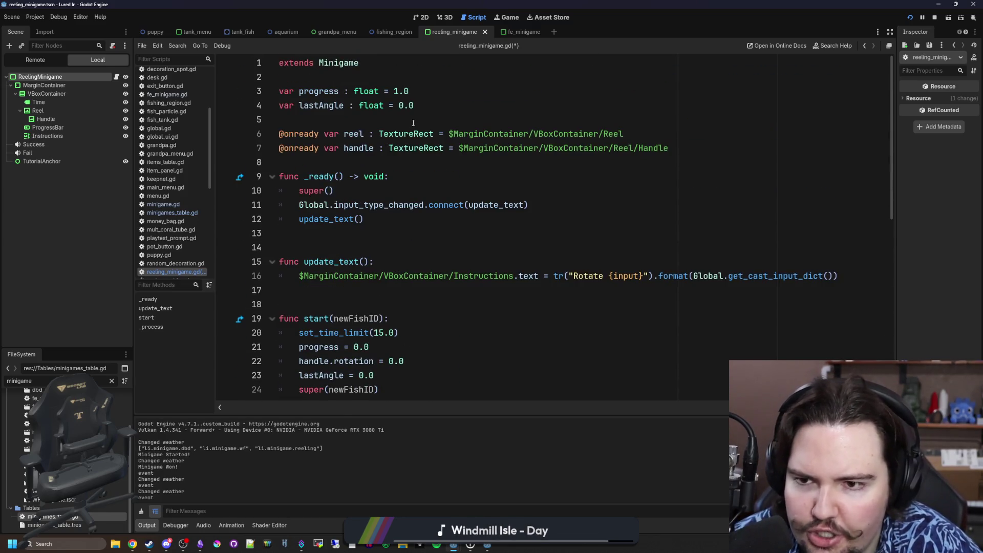
Step: Declare var validAngle : float on a new line below lastAngle
left_click(424, 105)
key("Return")
key("BackSpace")
scroll(440, 114, "down", 2)
scroll(440, 114, "down", 6)
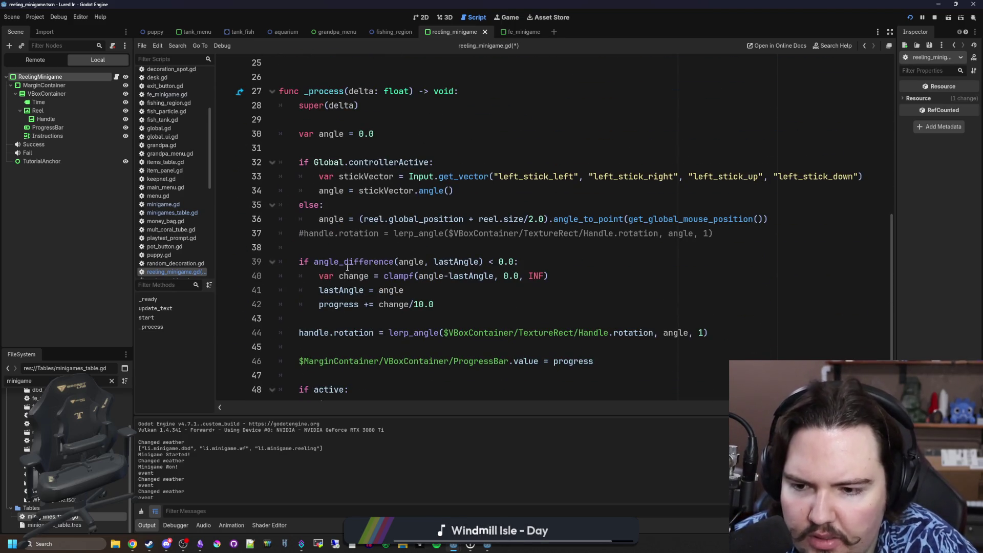
scroll(348, 267, "up", 8)
key("Return")
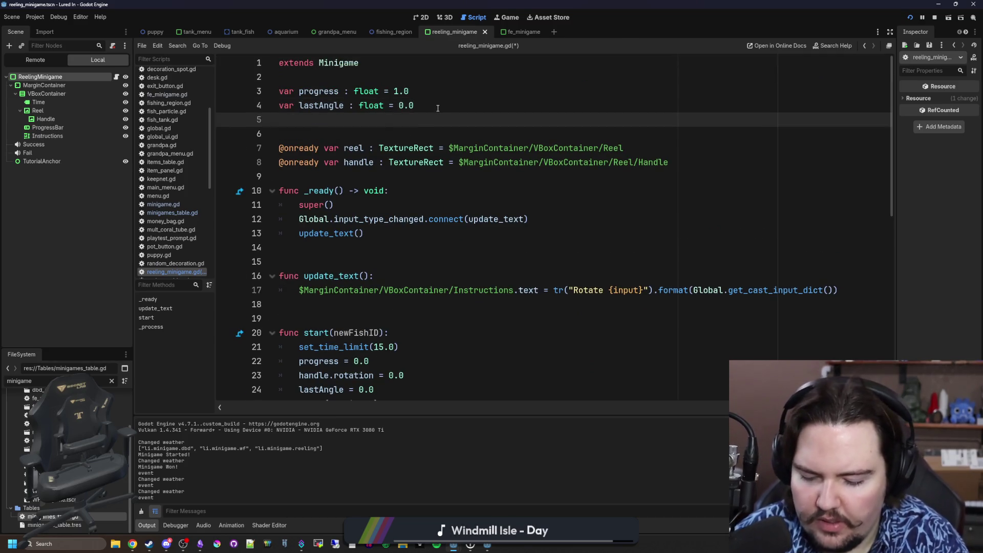
type("var validAng")
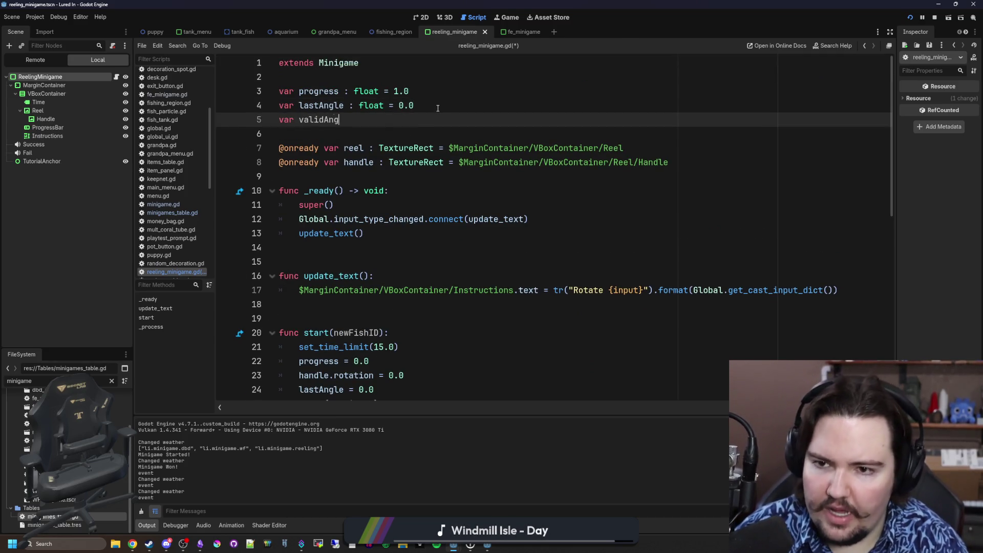
type("le : float = 0.0")
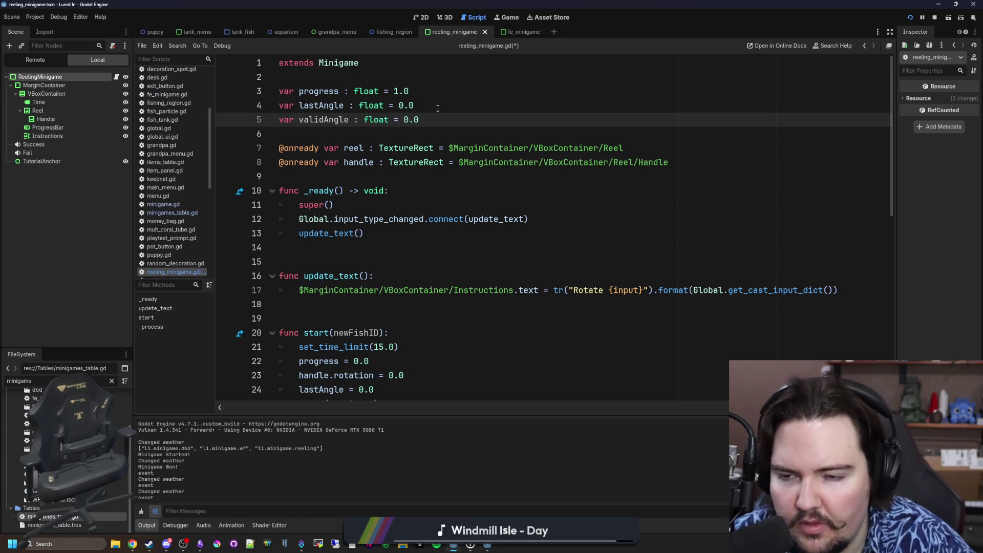
Step: Assign validAngle = angle inside the angle_difference forward-turn check
double_click(349, 117)
key("ctrl+c")
scroll(379, 264, "down", 8)
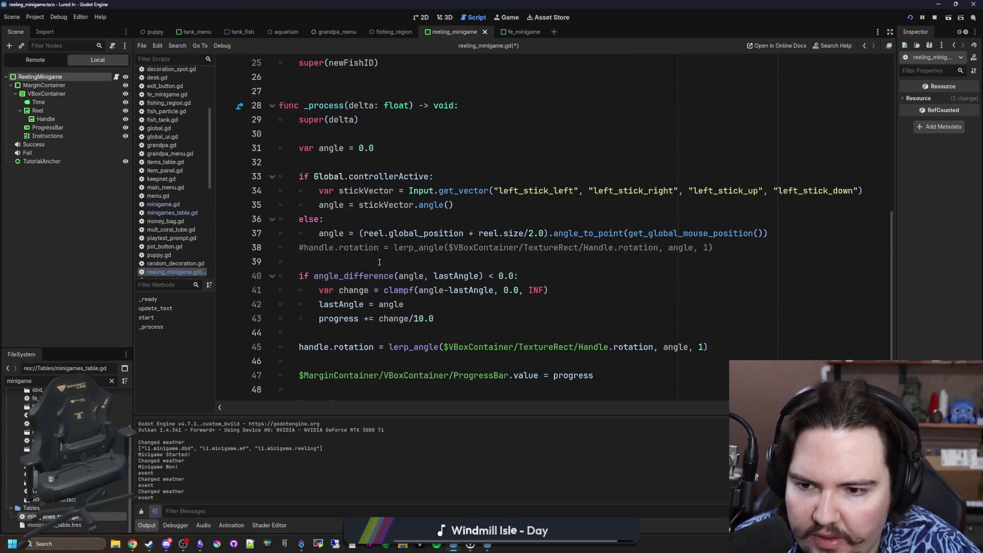
scroll(423, 277, "down", 1)
left_click(552, 236)
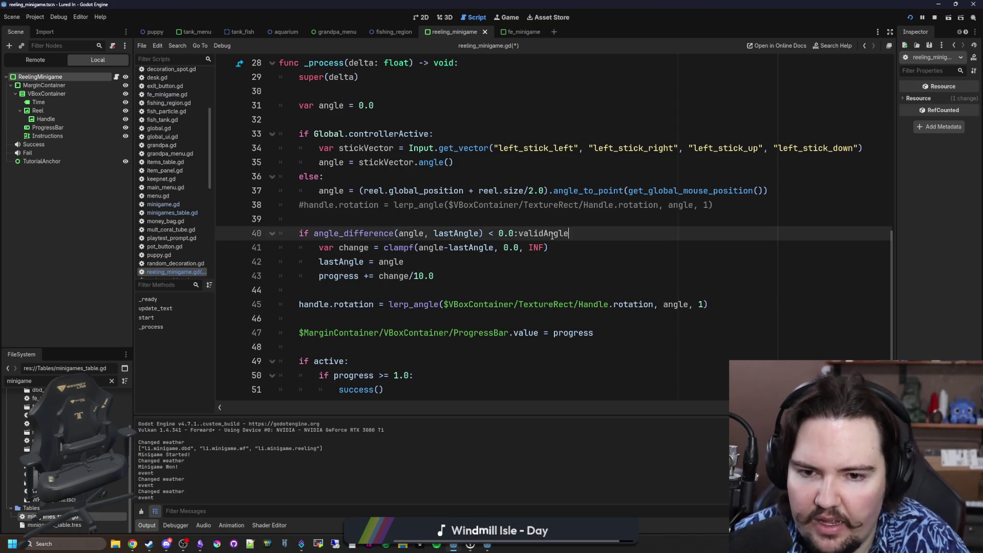
key("Return")
key("ctrl+v")
type("ngle")
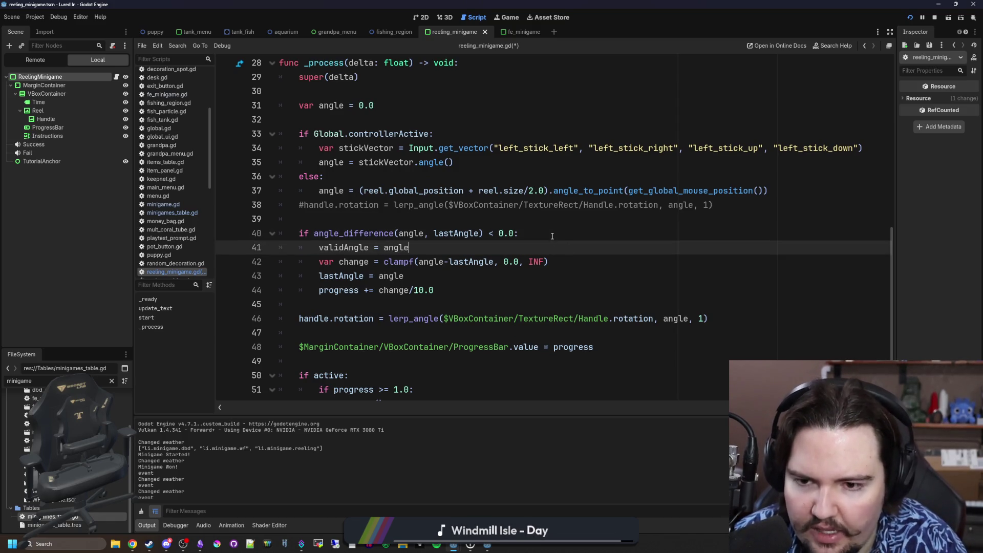
Step: Make the handle lerp_angle from handle.rotation toward validAngle and save the script
left_click(448, 338)
double_click(674, 318)
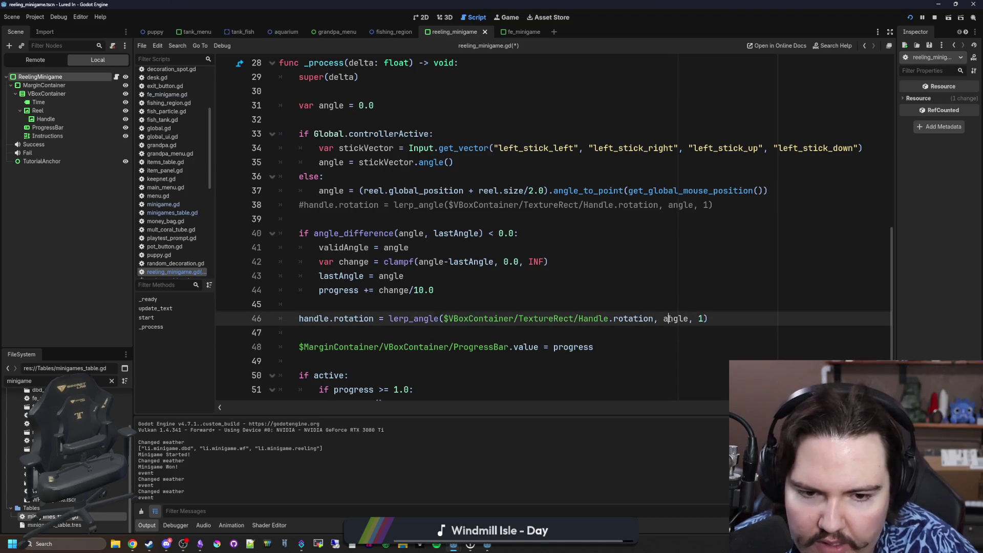
type("validAn")
key("Return")
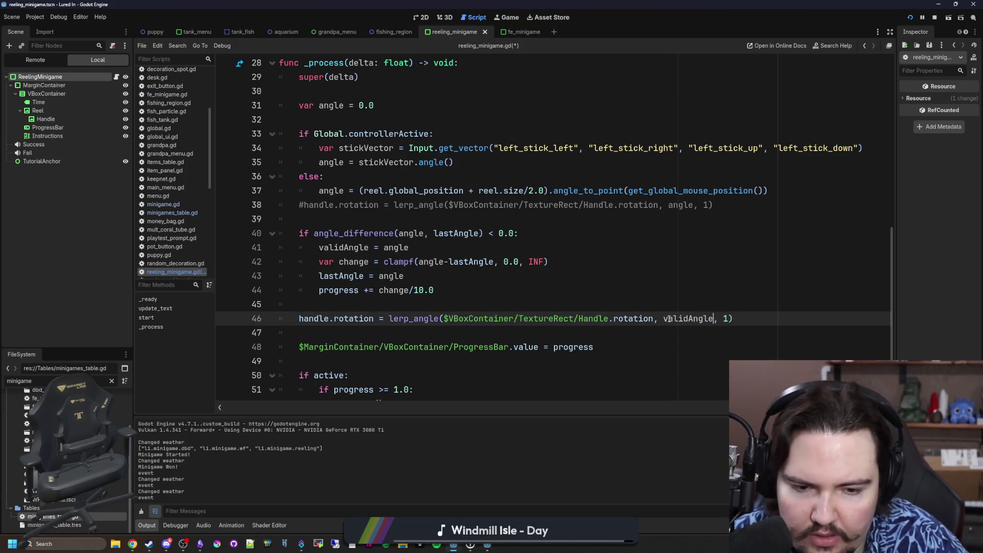
left_click(599, 299)
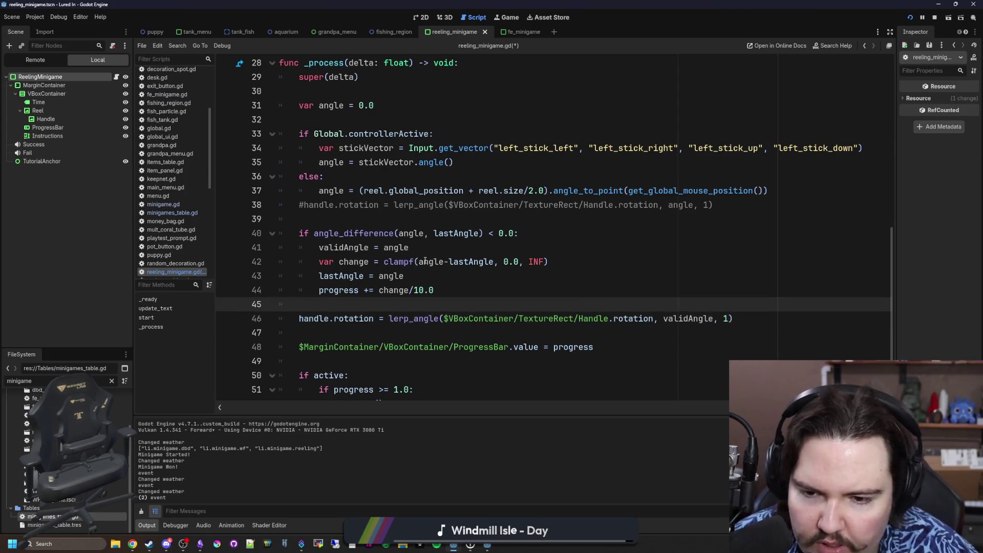
scroll(425, 261, "down", 2)
mouse_move(609, 292)
left_mouse_down()
mouse_move(415, 283)
mouse_move(444, 292)
left_mouse_up()
type("handle")
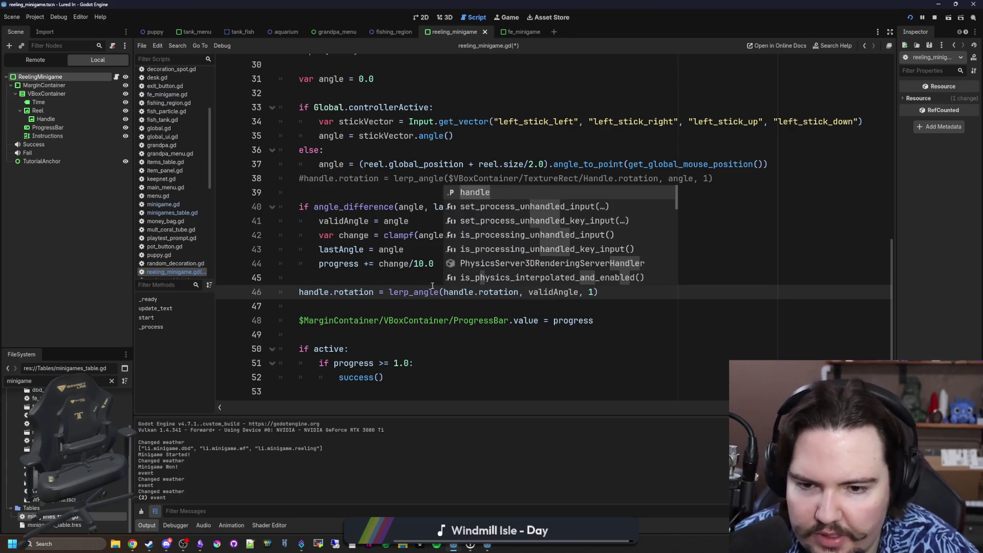
left_click(394, 278)
key("ctrl+s")
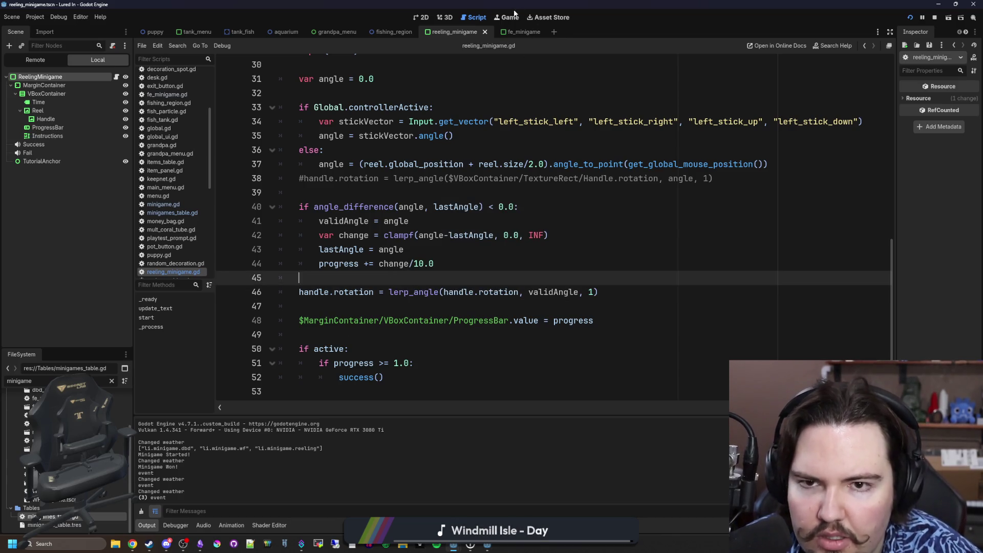
left_click(509, 17)
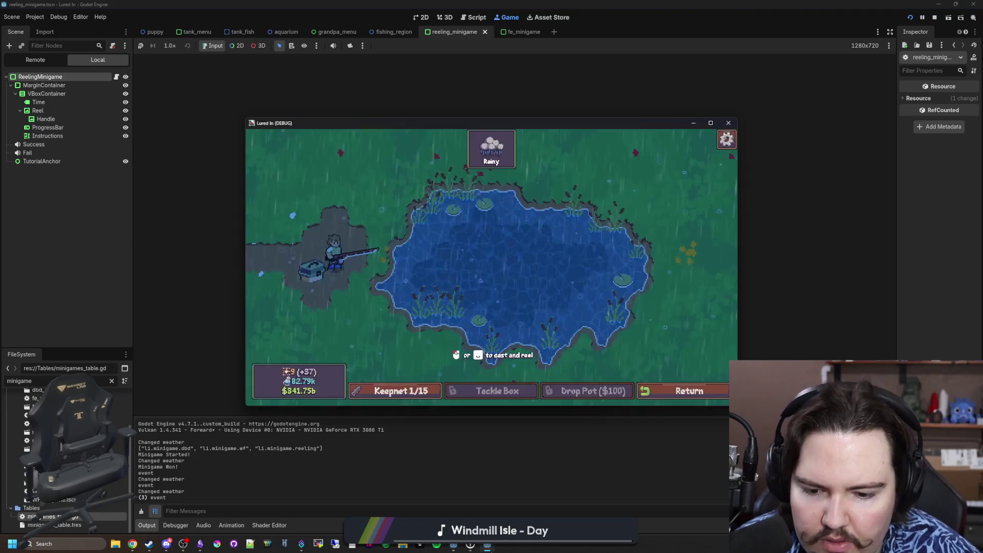
Step: Cast at the pond and turn the reel until the fish is caught, then save the script
left_click(511, 280)
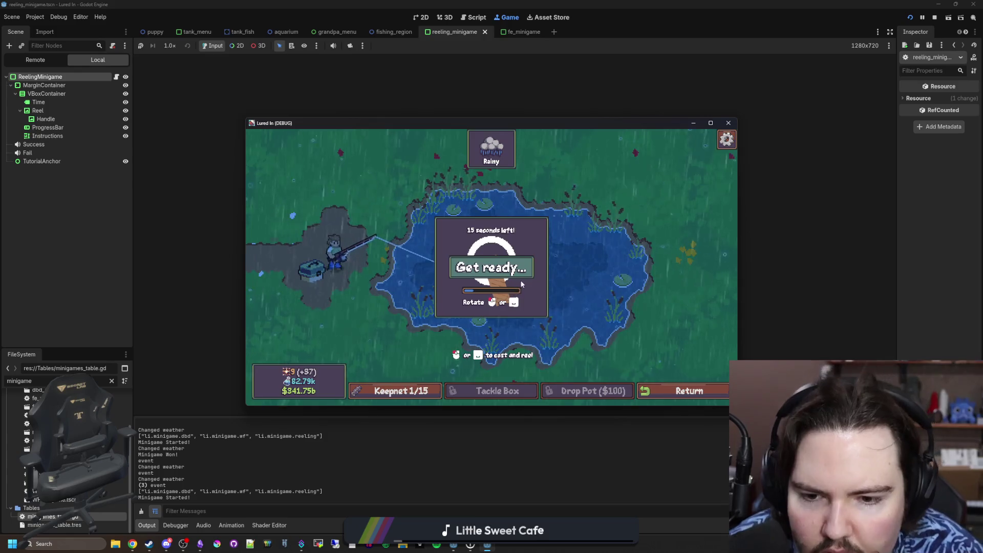
mouse_move(511, 298)
left_mouse_down()
mouse_move(484, 290)
mouse_move(458, 260)
mouse_move(504, 226)
mouse_move(539, 236)
left_mouse_up()
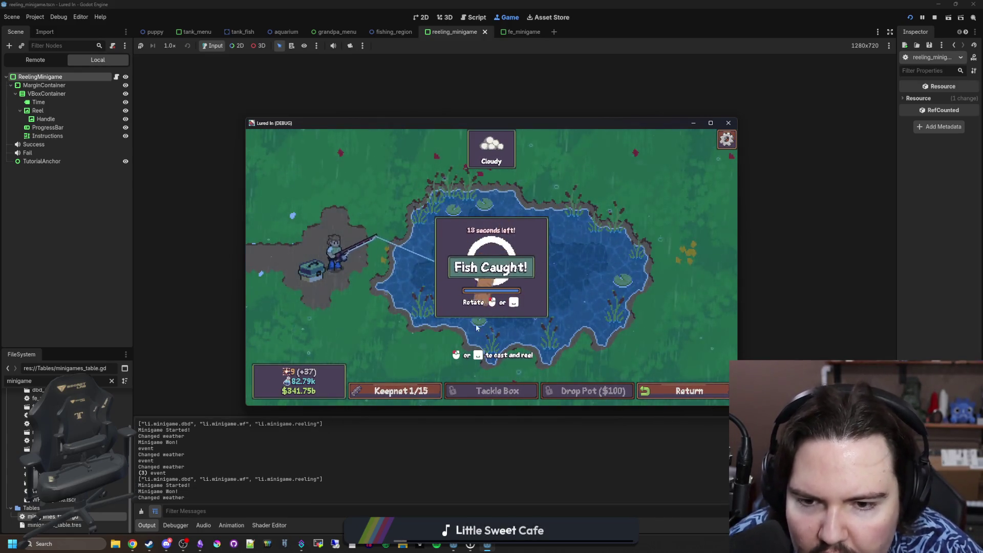
left_click(115, 77)
key("ctrl+s")
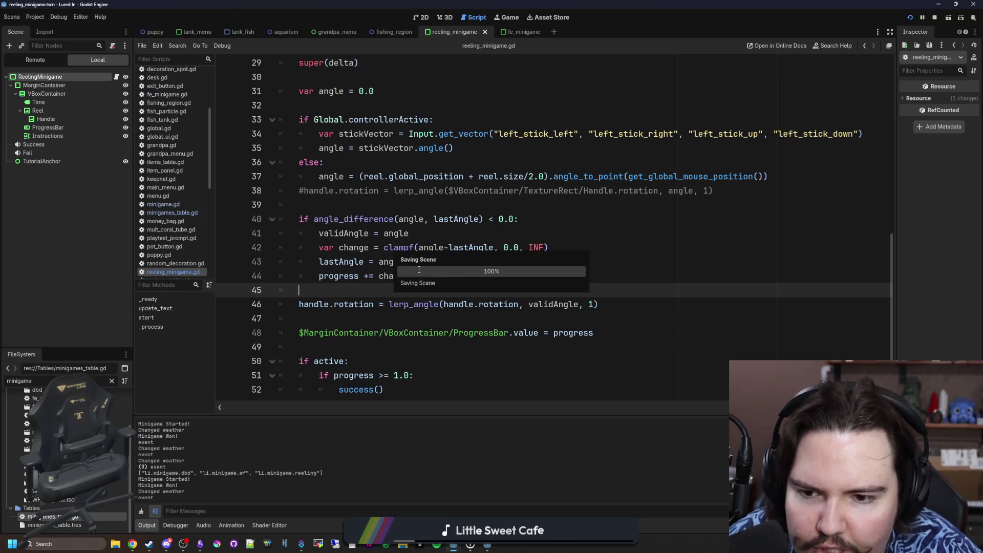
Step: Add an early-return check after super(delta) in _process and save the script
left_click(424, 276)
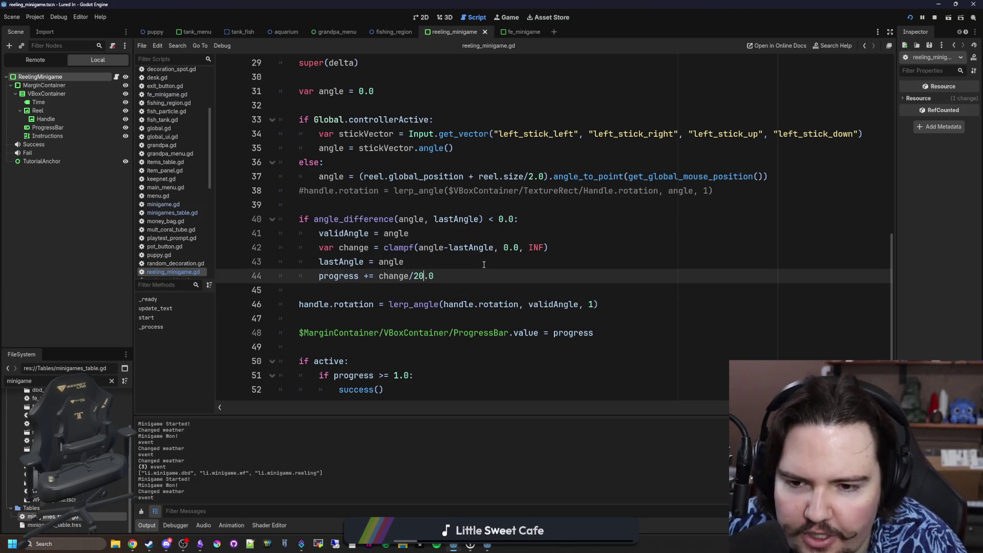
scroll(354, 213, "up", 3)
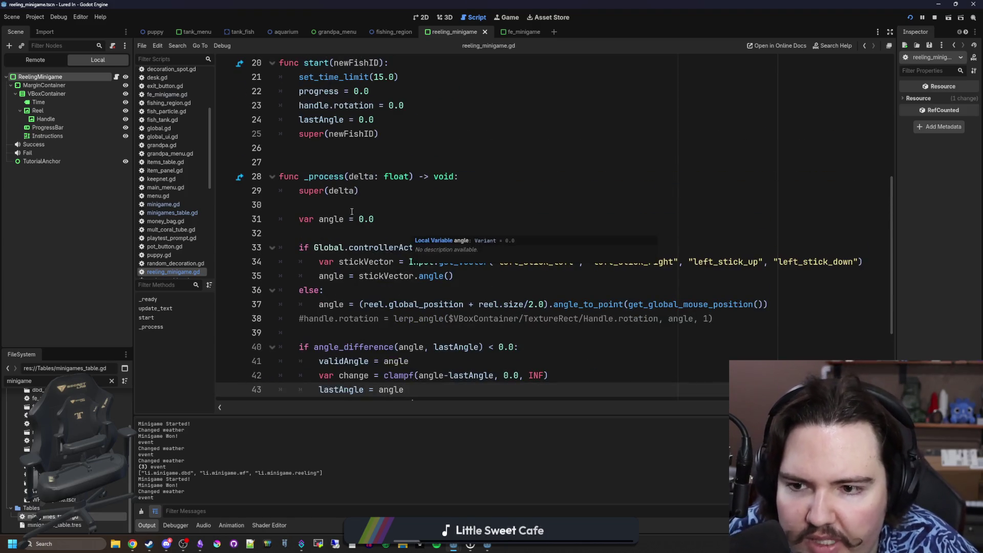
left_click(351, 211)
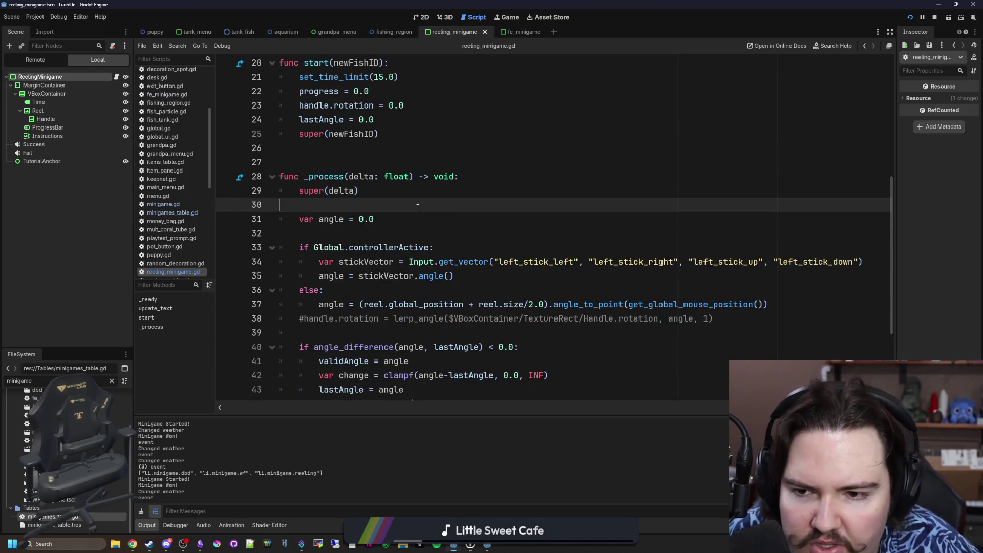
key("Return")
key("Return")
key("Up")
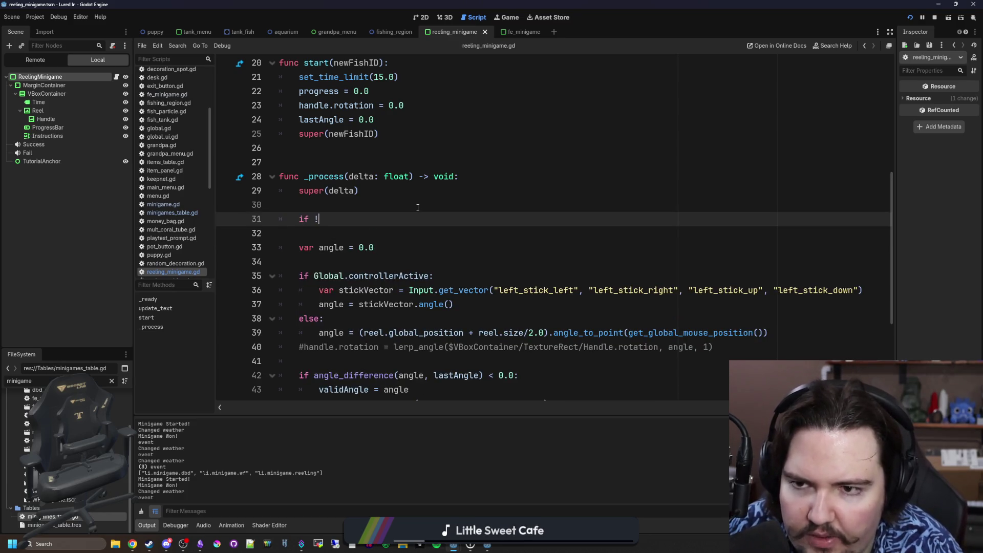
type("actio")
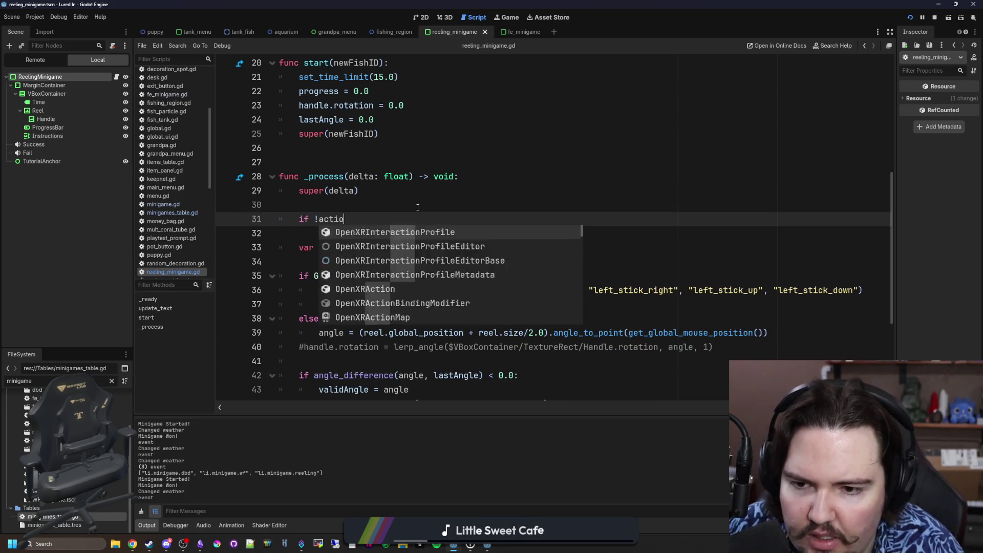
type("ve:e:\"")
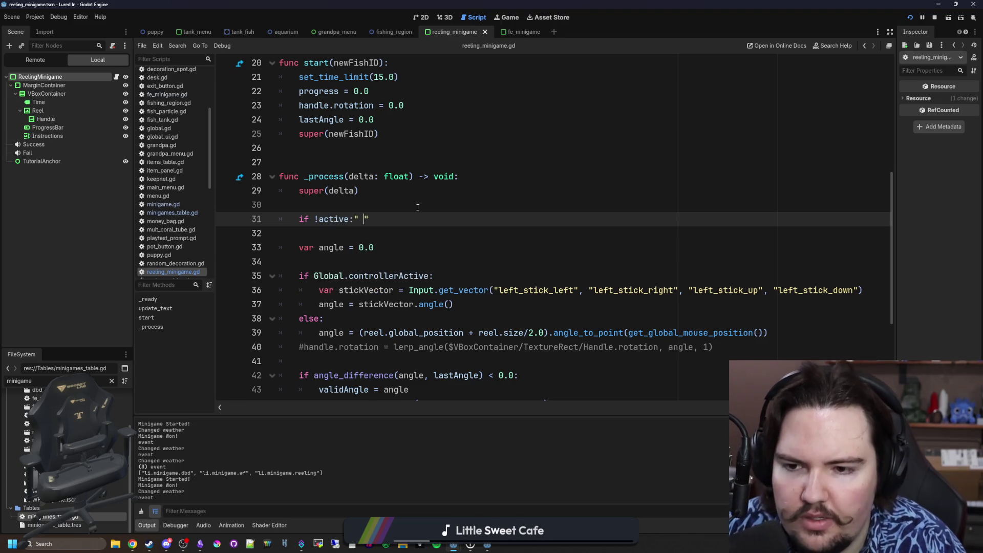
type("return")
left_click(418, 207)
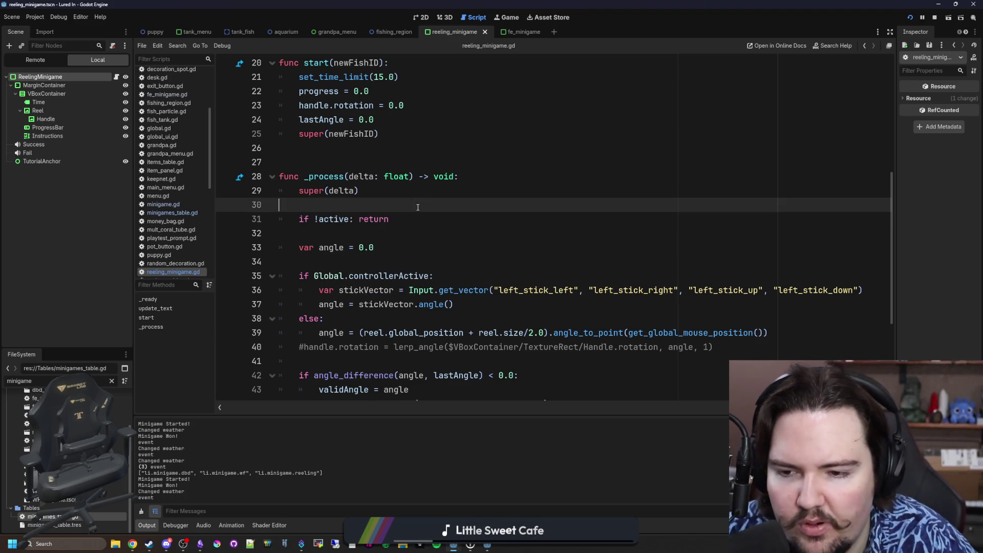
left_click(340, 250)
scroll(341, 250, "down", 4)
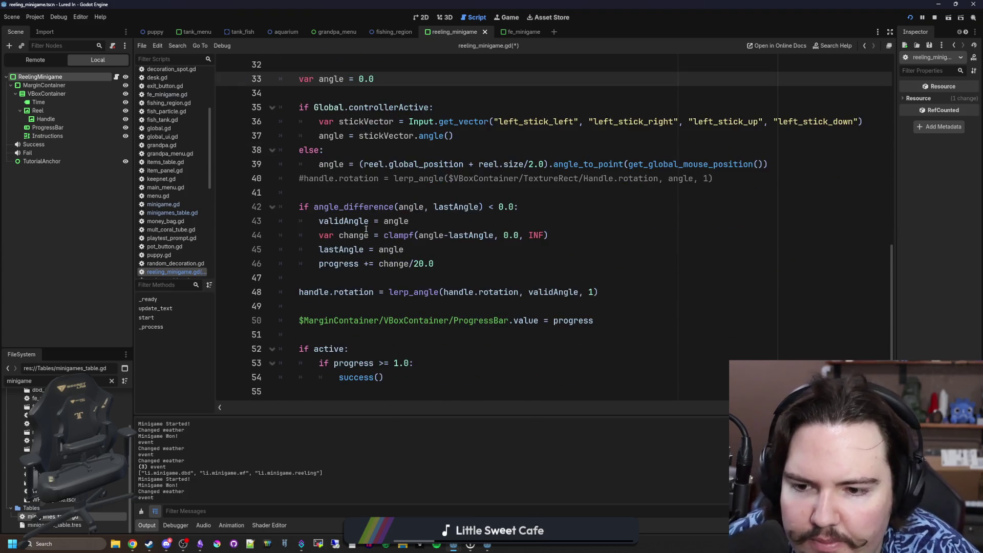
left_click(344, 307)
key("ctrl+s")
Step: Delete the 'if active:' line that wraps the success check
scroll(354, 277, "up", 6)
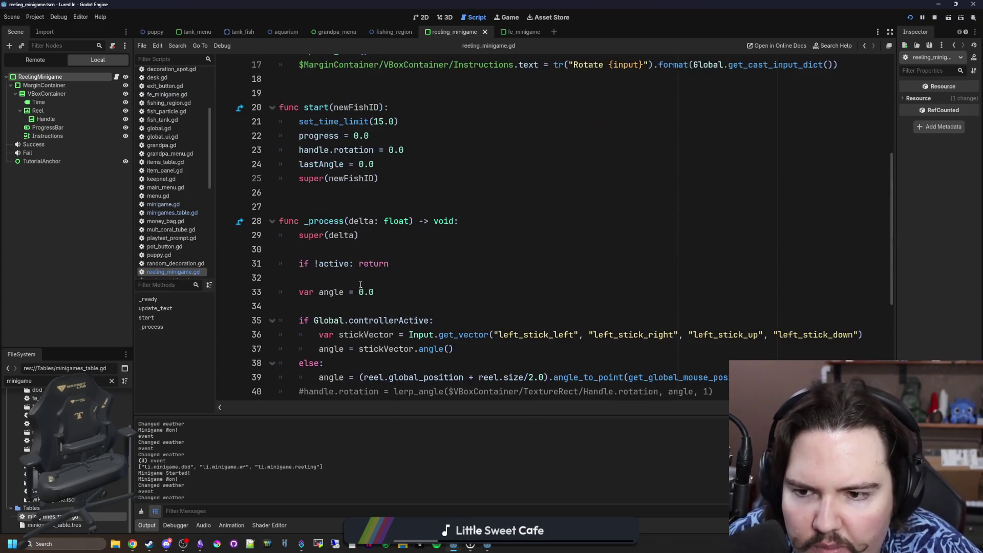
left_click(362, 254)
scroll(353, 253, "down", 6)
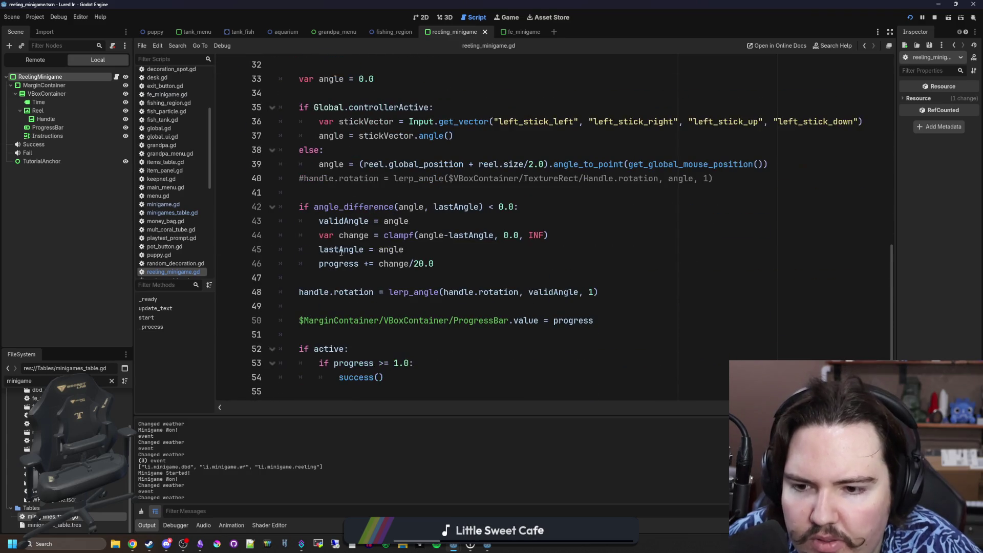
left_click(364, 310)
left_click(362, 341)
key("ctrl+s")
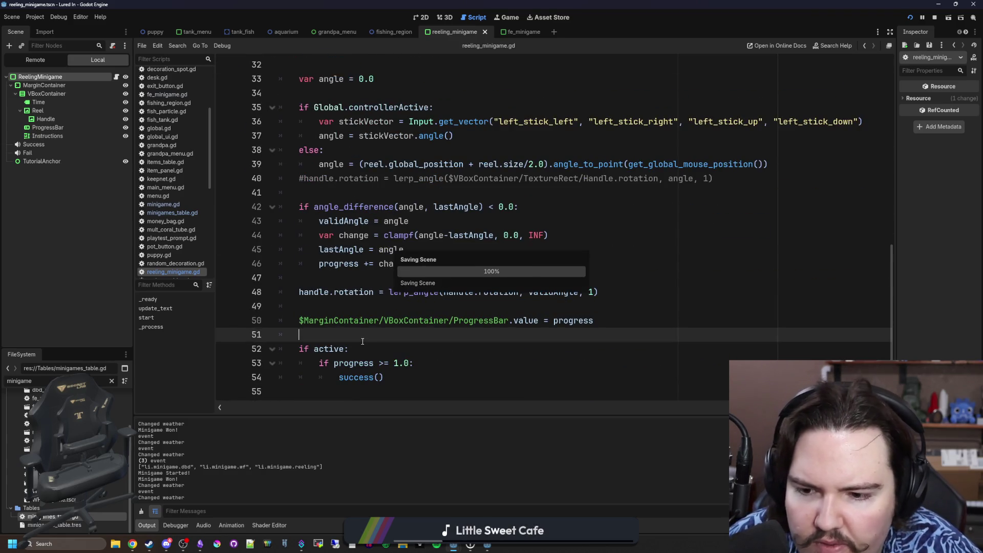
left_click(358, 346)
key("shift+Home")
key("BackSpace")
key("BackSpace")
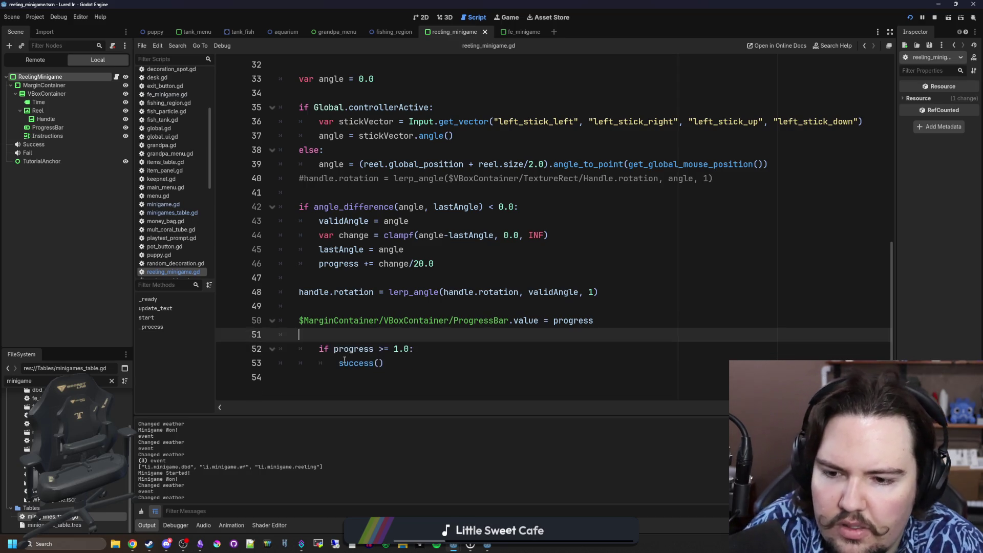
Step: Dedent 'if progress >= 1.0: success()' one level so it runs every frame, and save
left_click_drag(384, 363, 328, 361)
key("shift+Up")
key("shift+Tab")
scroll(328, 307, "up", 2)
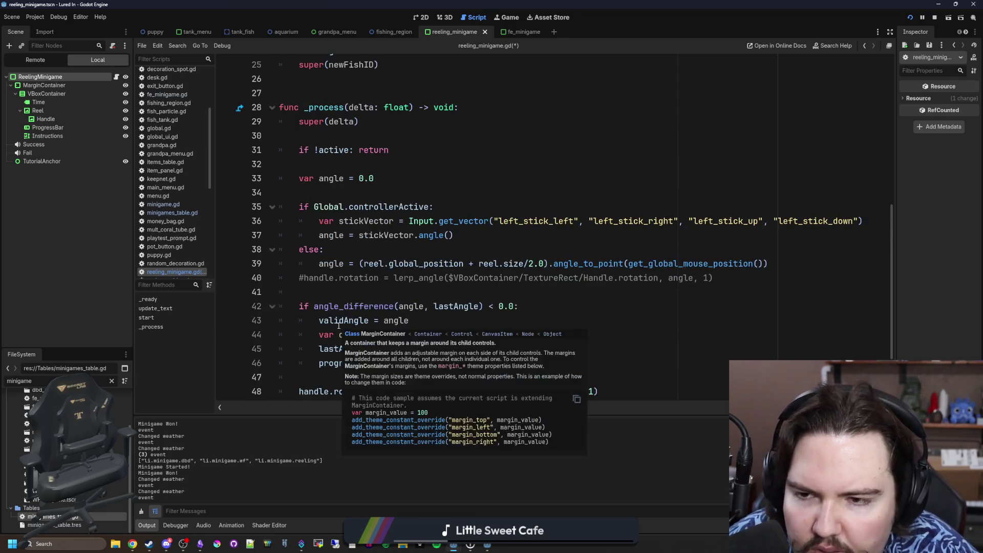
scroll(356, 331, "down", 2)
left_click(356, 348)
key("Up")
key("Up")
key("ctrl+s")
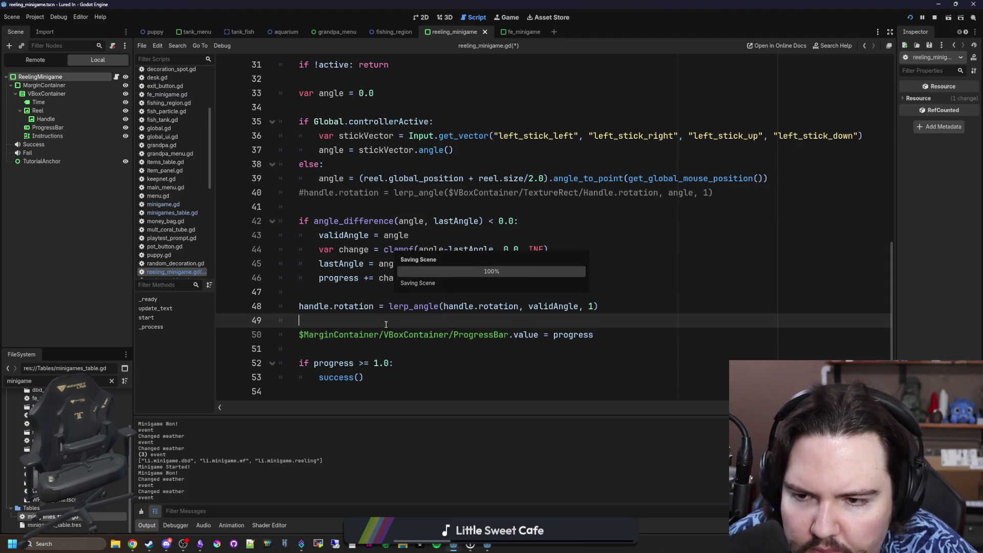
scroll(387, 324, "up", 7)
left_click(373, 295)
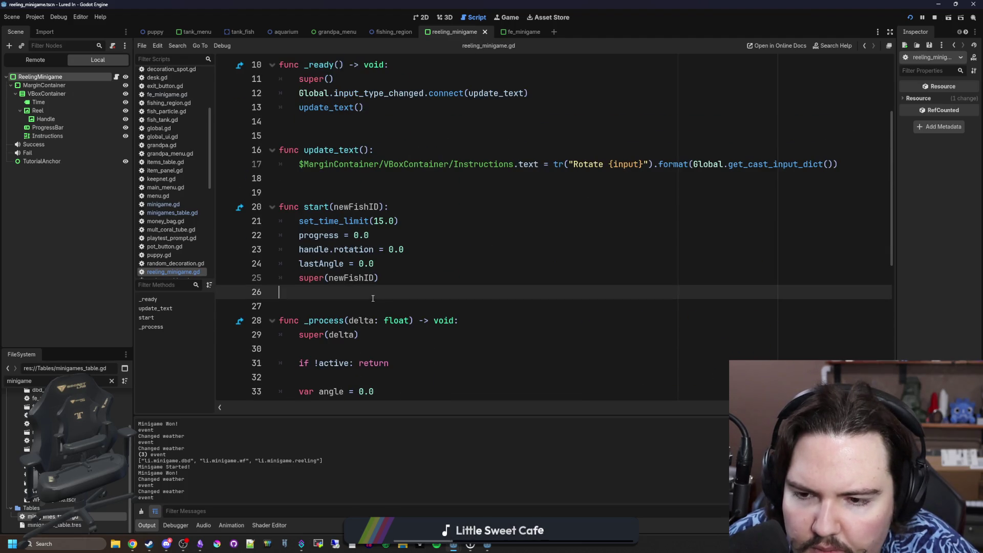
left_click(502, 19)
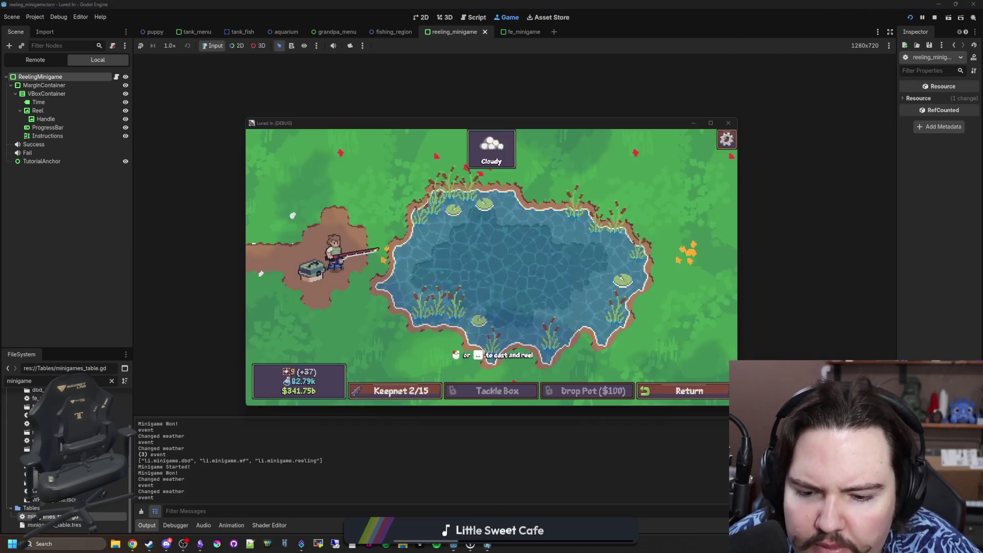
Step: Cast into the pond, hook the bite and wind the reel to land a Bluegill
left_click(511, 281)
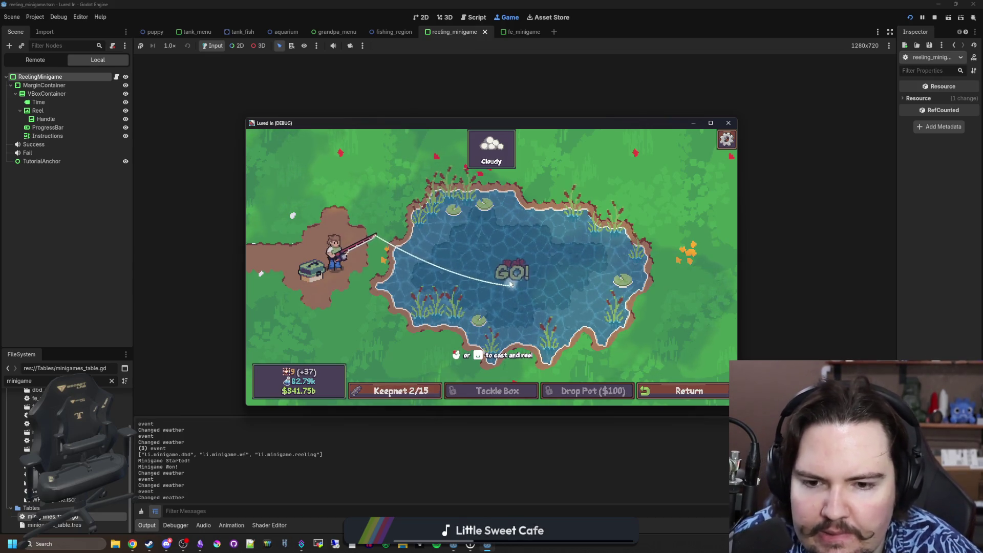
left_click(511, 284)
left_click_drag(560, 269, 542, 278)
mouse_move(485, 308)
left_mouse_down()
mouse_move(459, 228)
mouse_move(500, 307)
mouse_move(459, 228)
mouse_move(469, 303)
mouse_move(518, 231)
mouse_move(495, 273)
left_mouse_up()
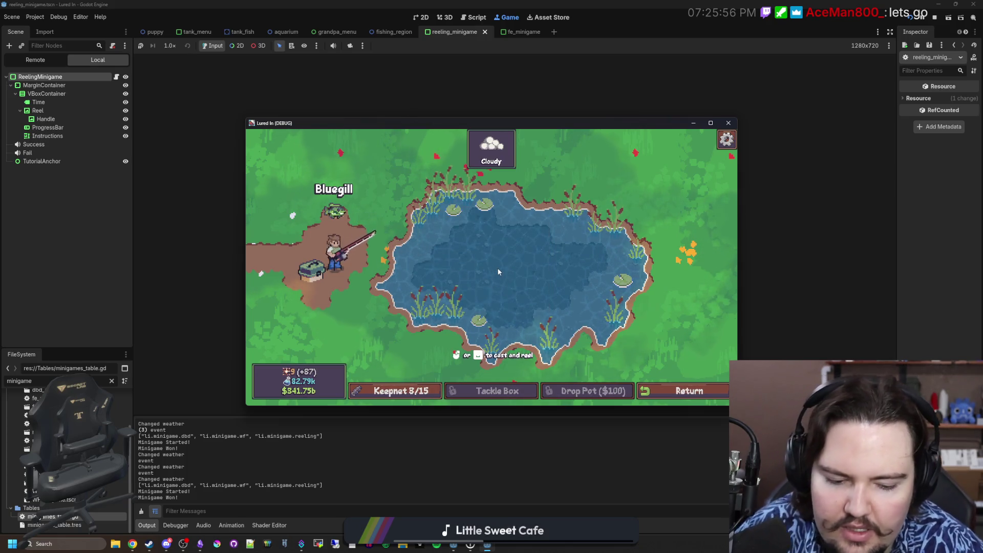
Step: Cast again, hook an Oranda, then stop the running game
left_click(499, 272)
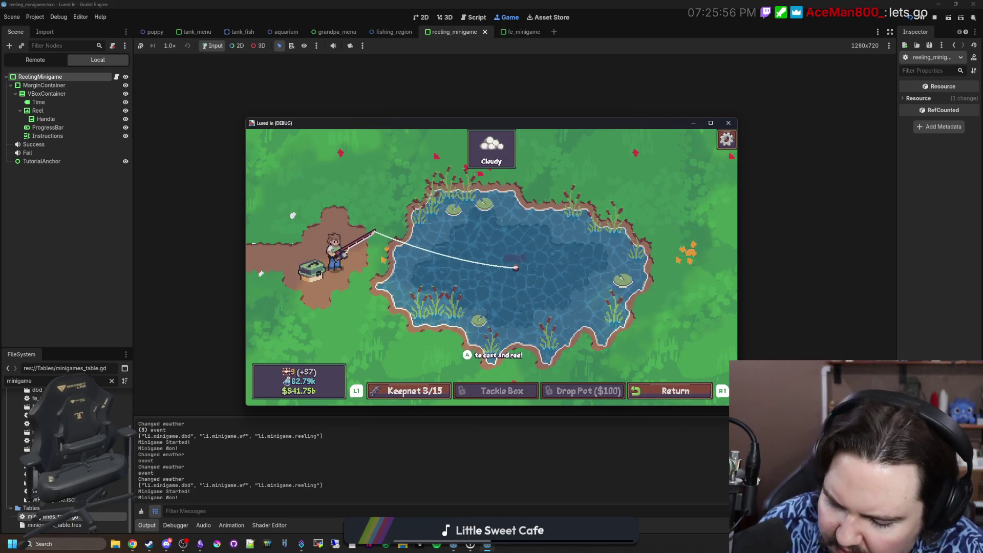
key("space")
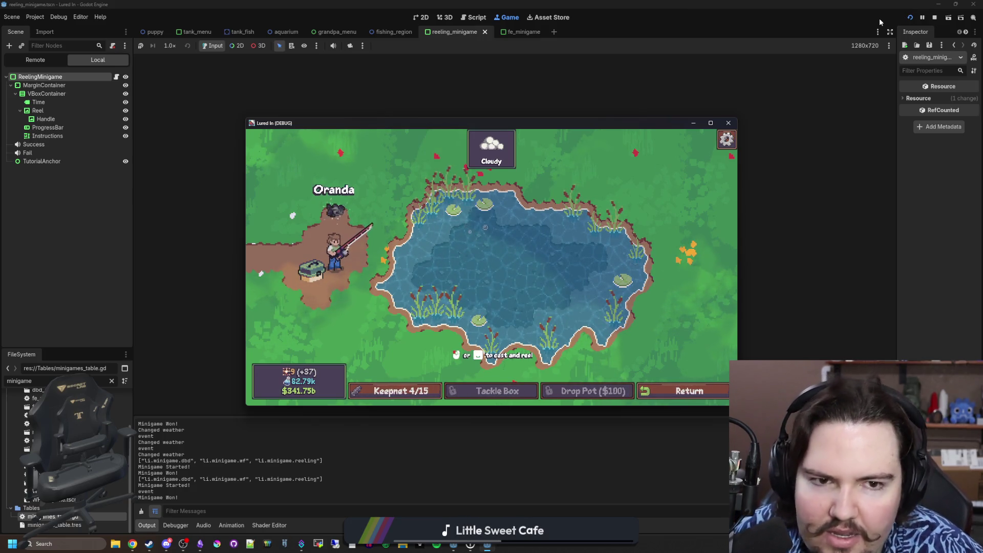
left_click(729, 123)
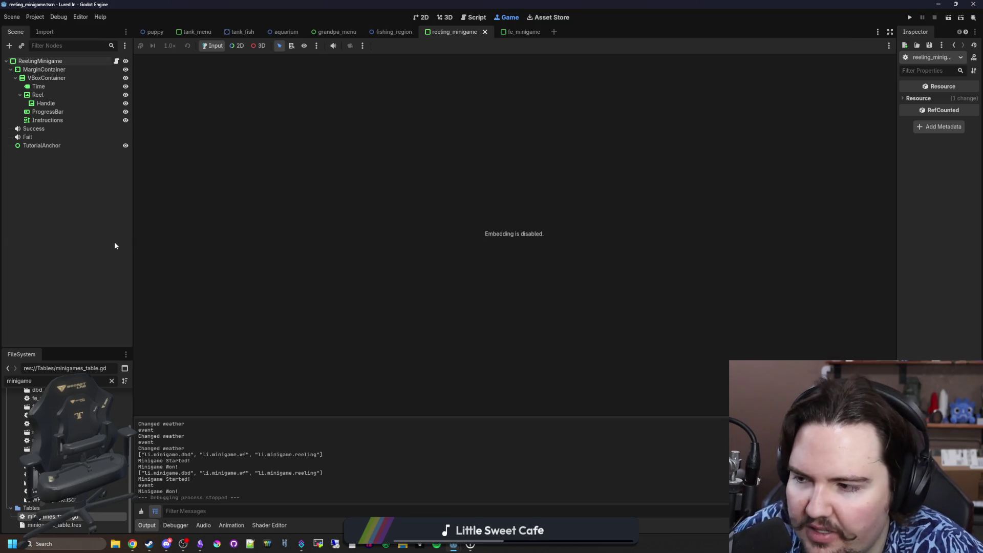
Step: In reeling_minigame.gd, change the progress increment from change/20.0 to change/100.0 and save
left_click(116, 61)
left_click(405, 290)
scroll(404, 278, "down", 4)
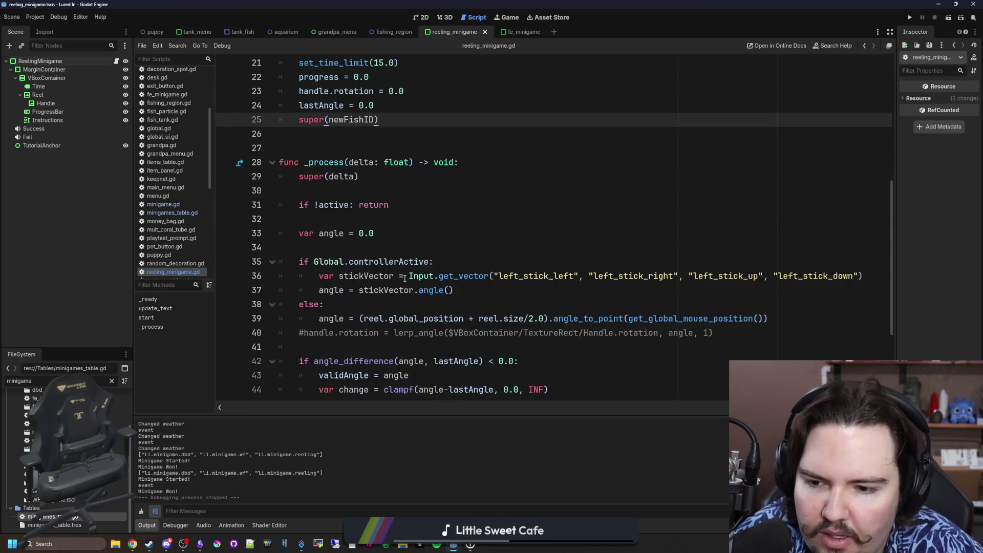
scroll(404, 279, "down", 3)
scroll(402, 275, "up", 1)
left_click(400, 250)
scroll(398, 273, "down", 1)
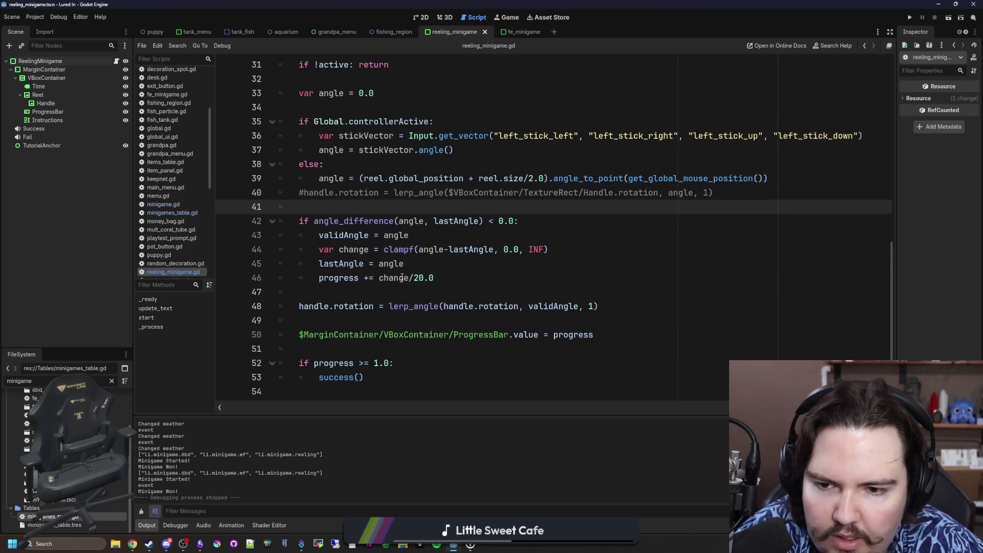
left_click(424, 278)
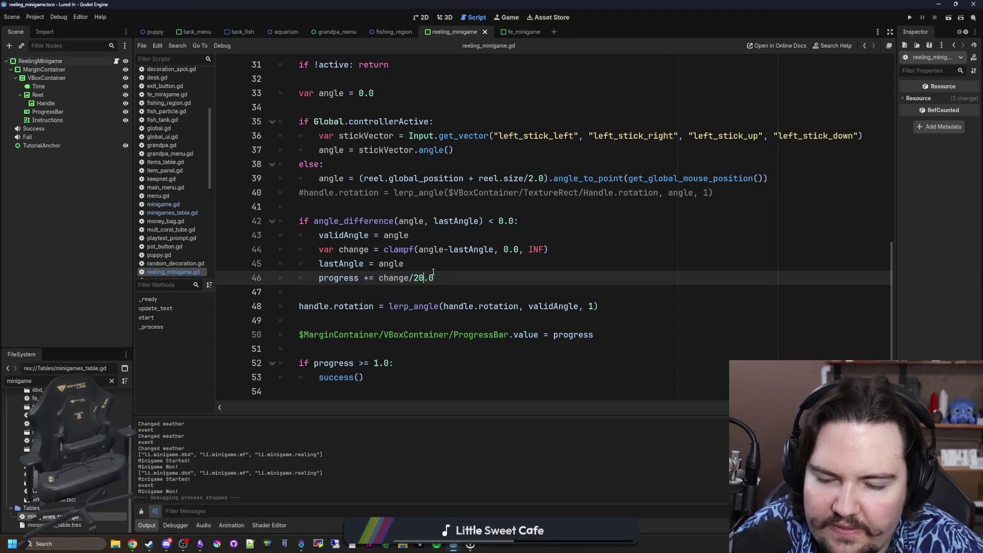
key("Left")
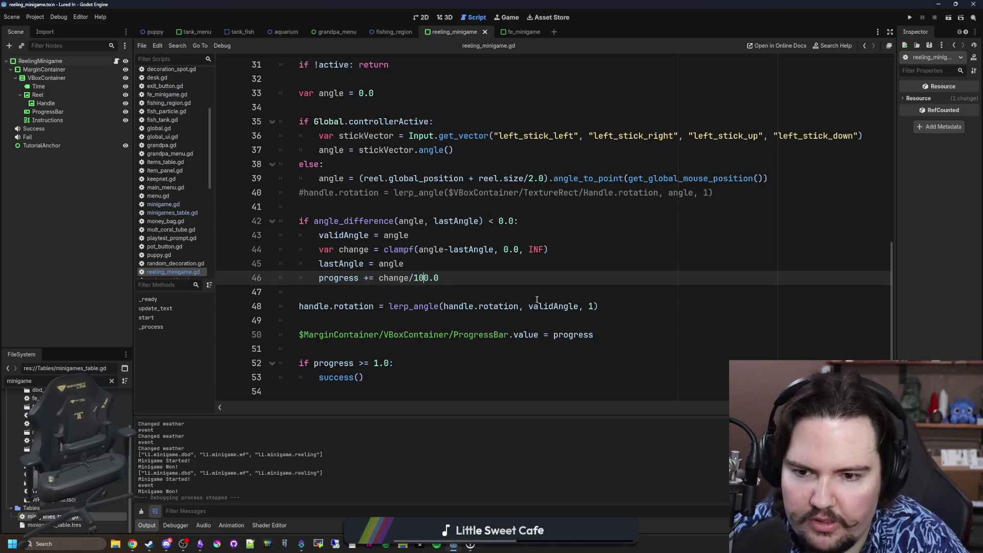
key("ctrl+s")
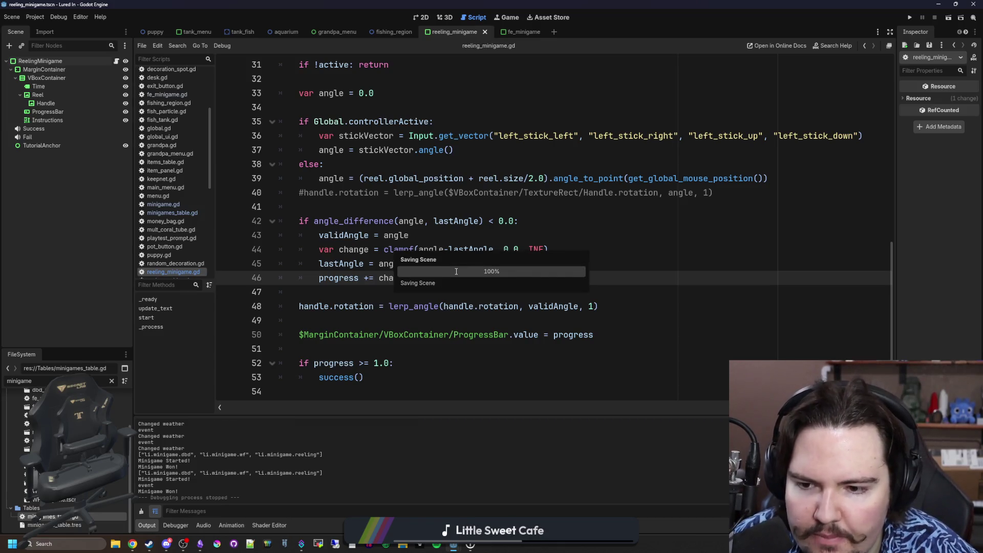
Step: Move to the line after the lastAngle reset in _process
scroll(358, 288, "up", 7)
scroll(404, 250, "up", 3)
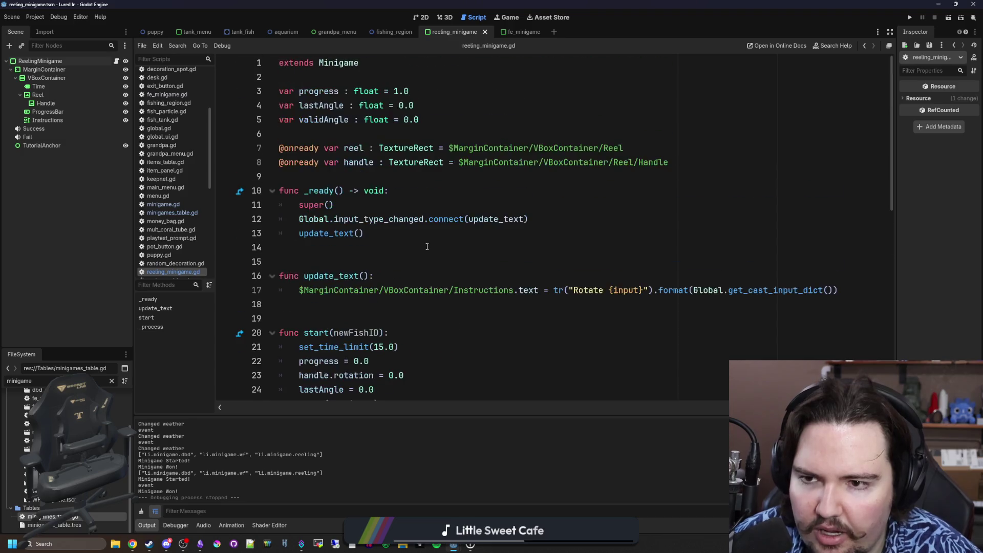
scroll(378, 136, "down", 7)
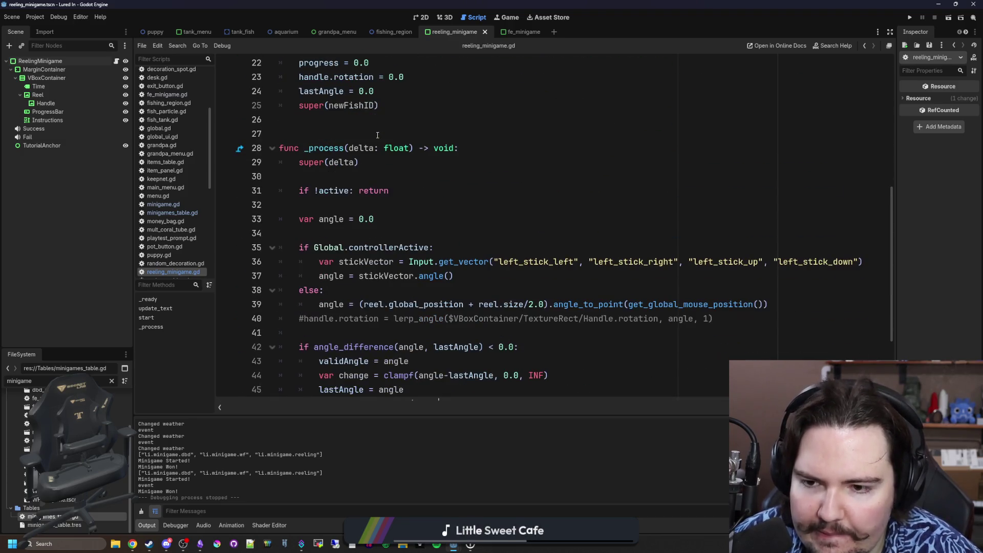
scroll(376, 252, "up", 3)
left_click(403, 215)
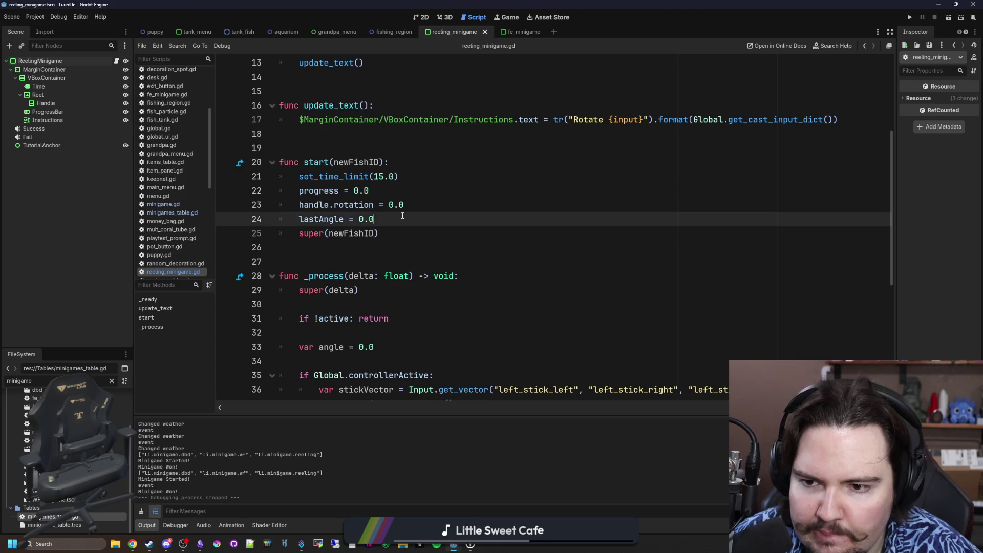
Step: Replace the ProgressBar node path on line 51 with a progressBar variable reference
key("Return")
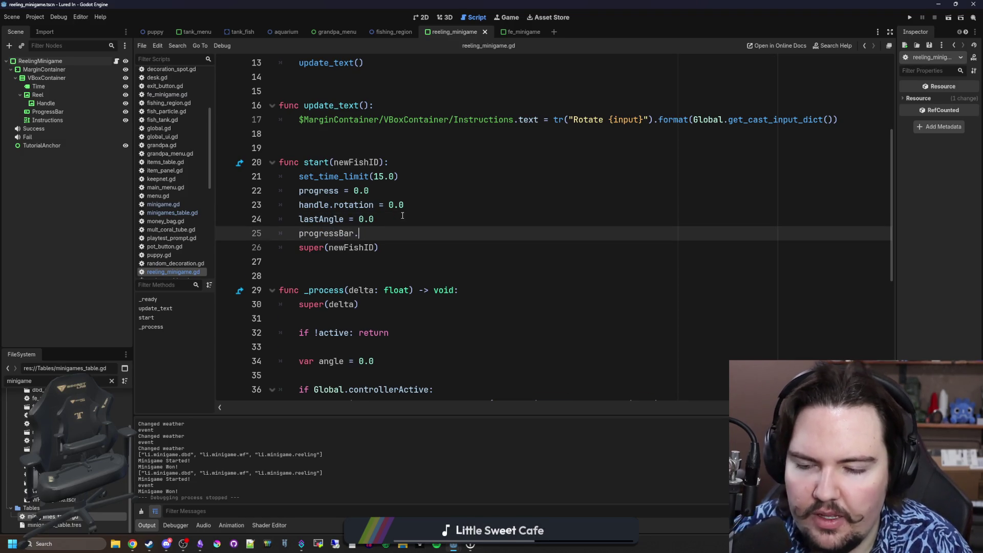
scroll(403, 215, "down", 6)
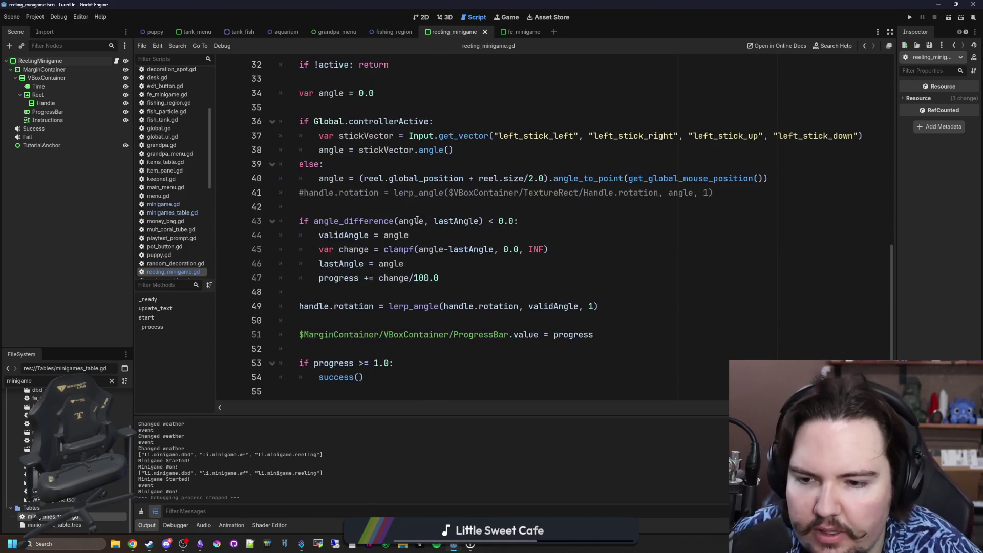
scroll(414, 215, "up", 1)
left_click(410, 213)
left_click(377, 292)
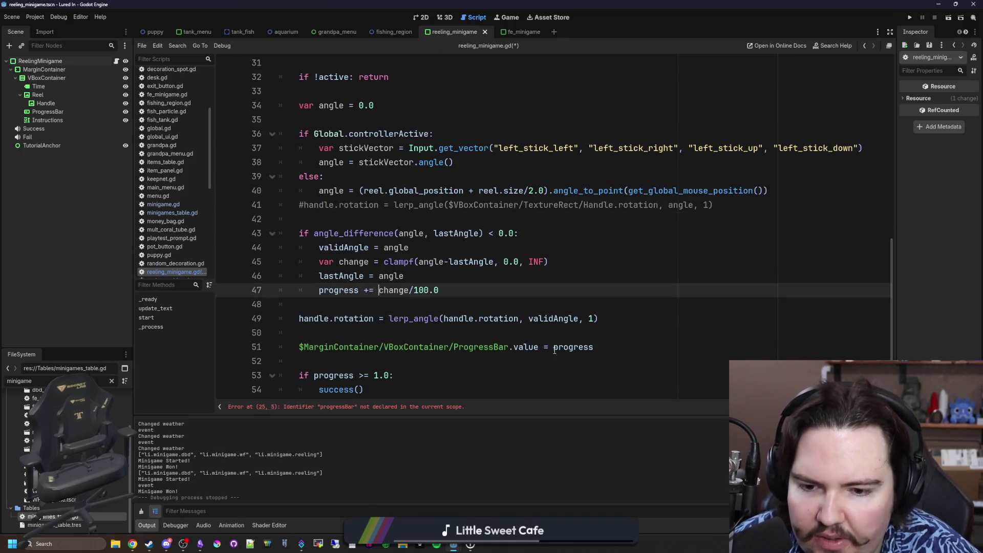
left_click_drag(511, 348, 297, 344)
key("BackSpace")
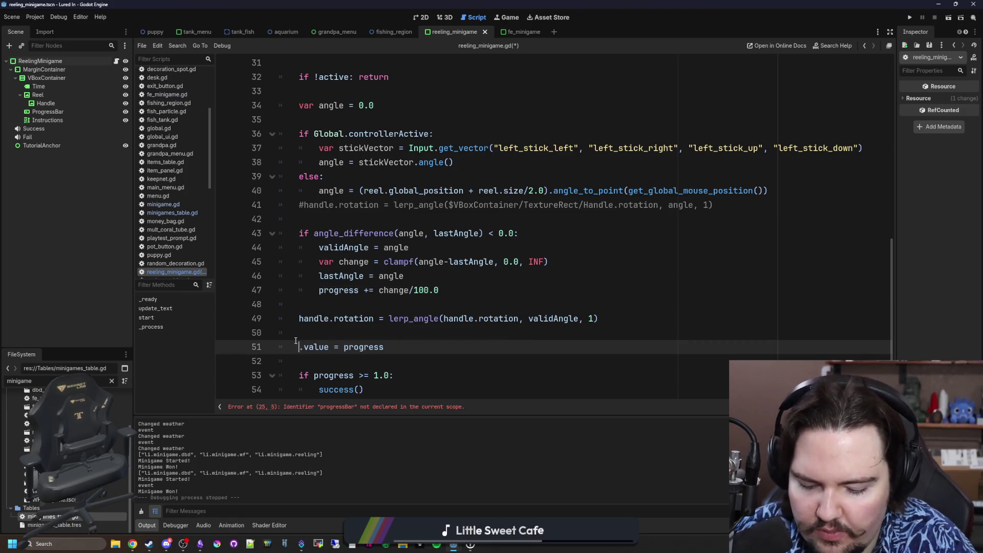
type("progressB")
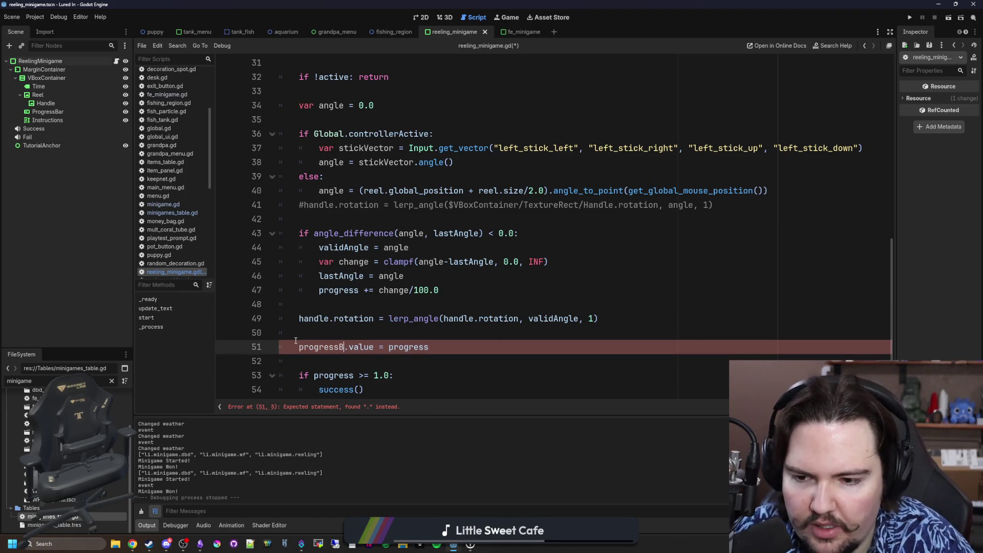
type("ar")
Step: Declare a cached progressBar variable set to the pasted ProgressBar node path, and save
scroll(358, 231, "up", 10)
left_click(428, 135)
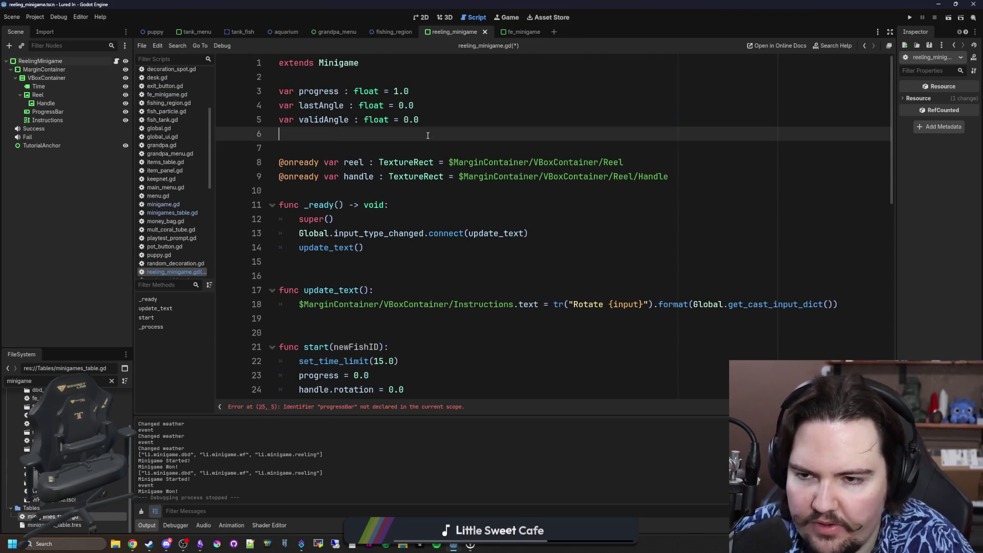
key("Down")
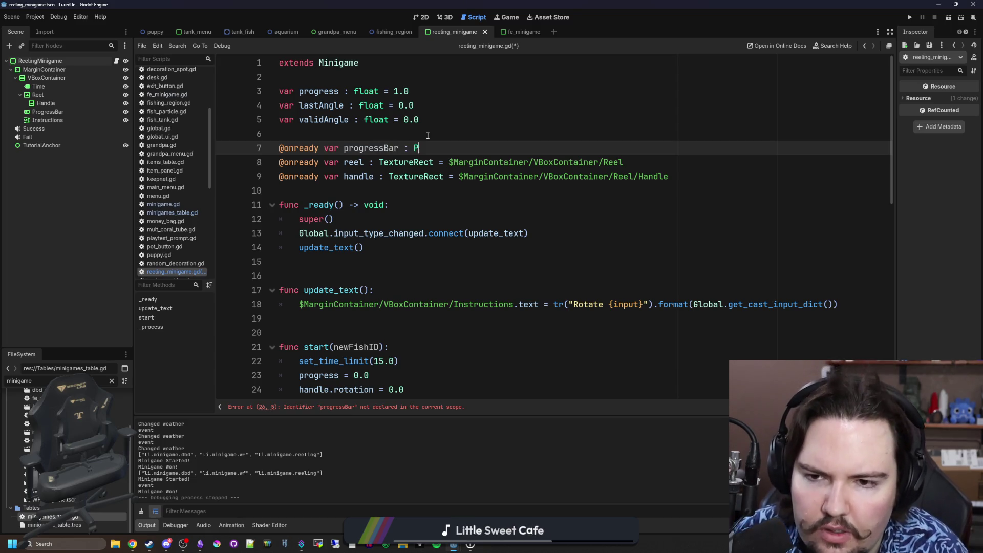
type("rogressBar =")
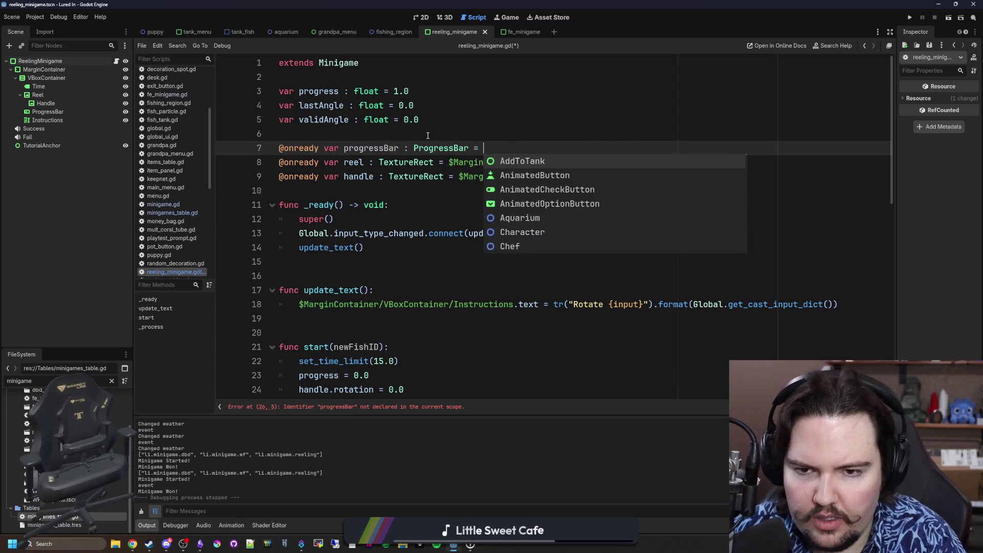
type("$MarginContainer/VBoxContainer/ProgressBar")
key("Up")
key("ctrl+s")
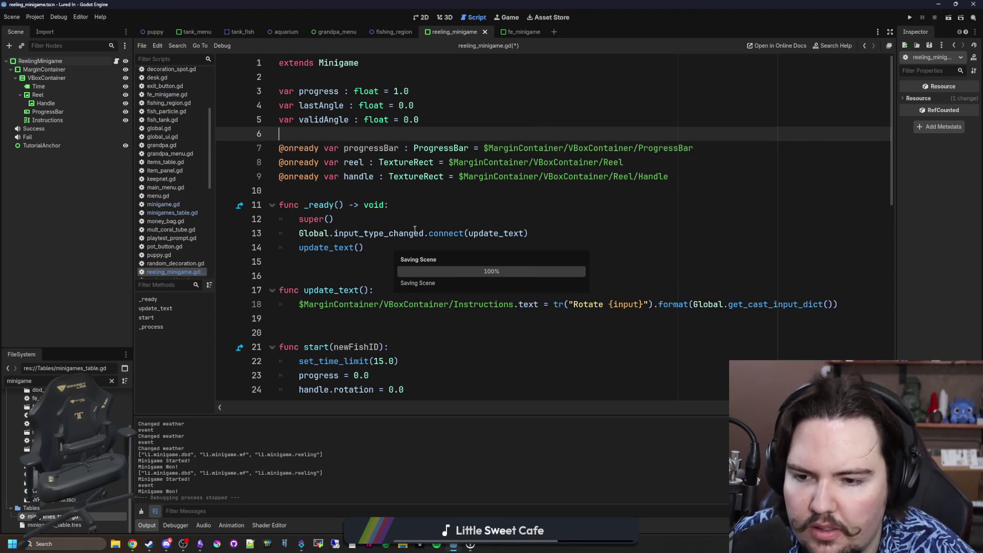
Step: Delete the commented-out handle rotation line
scroll(413, 232, "down", 10)
left_click(391, 209)
scroll(430, 279, "up", 2)
triple_click(746, 280)
key("BackSpace")
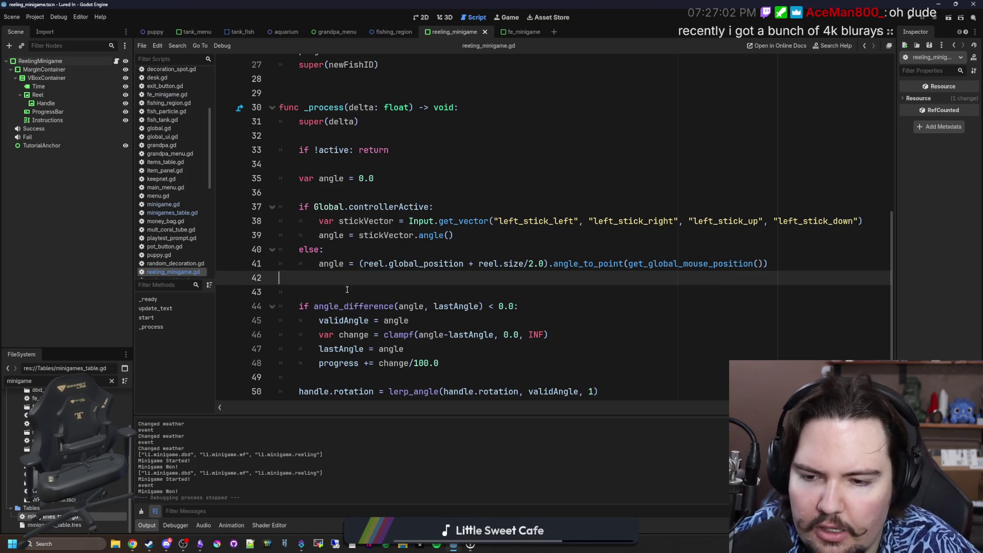
Step: Lerp the handle rotation toward validAngle at 10*delta, save, and run the game
scroll(666, 287, "down", 2)
left_click(596, 292)
left_click(594, 307)
type("0*delta")
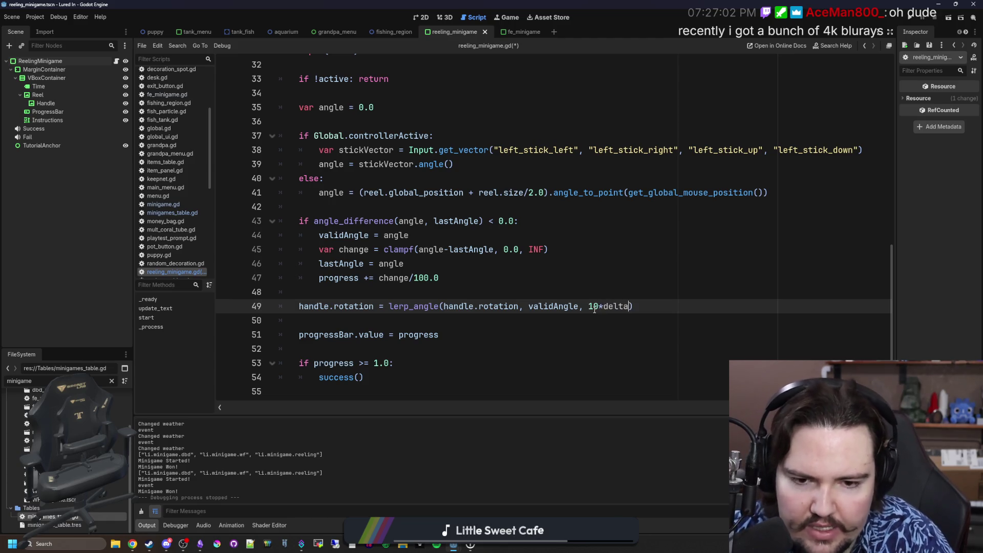
scroll(563, 297, "up", 2)
scroll(538, 292, "down", 2)
left_click(515, 292)
key("ctrl+s")
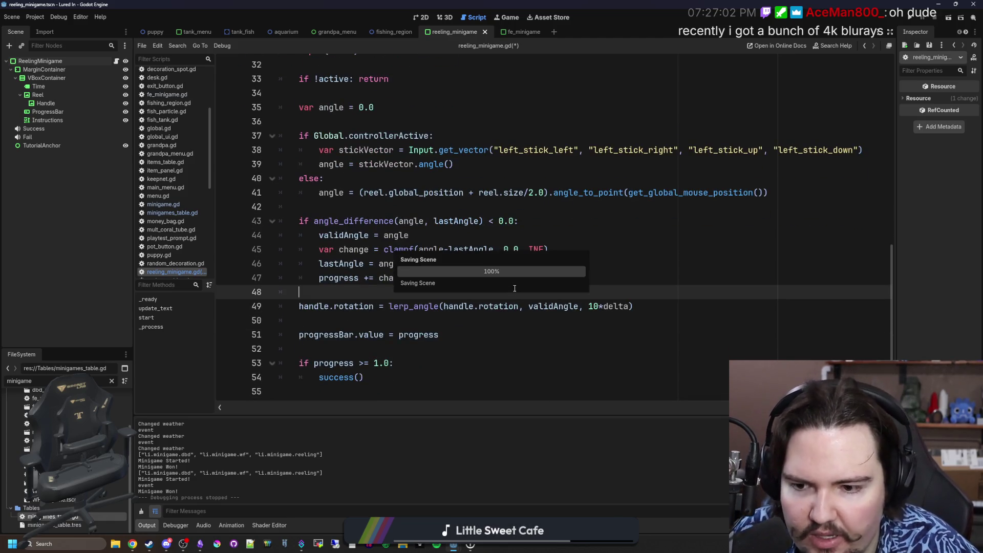
key("ctrl+s")
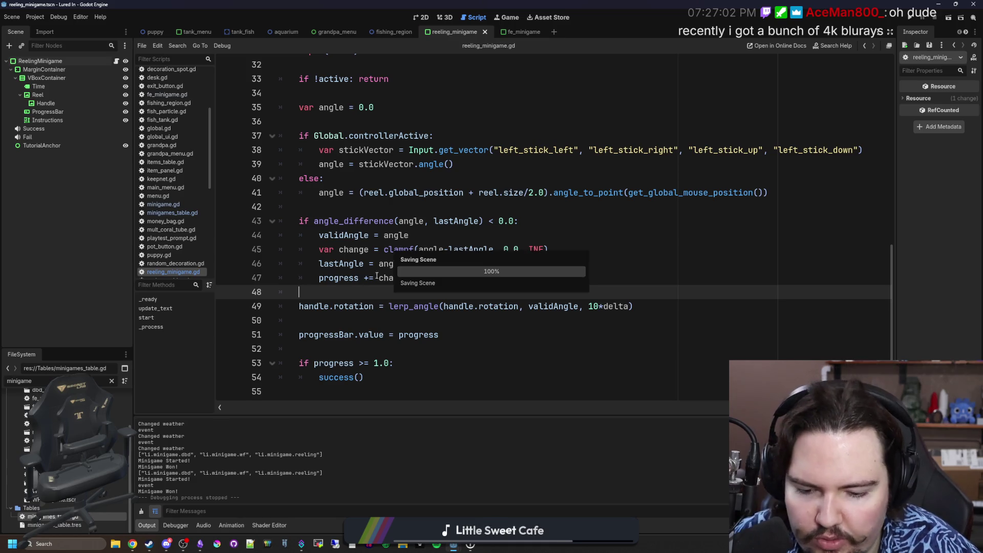
left_click(914, 18)
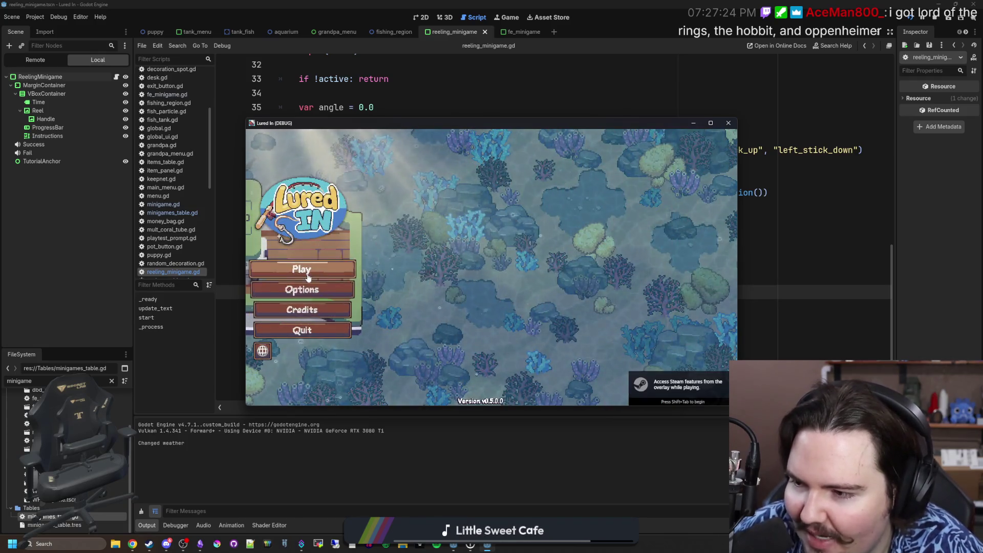
Step: Start Lured In, dismiss the welcome message, maximize the window and travel to the Pond
left_click(318, 270)
left_click(439, 279)
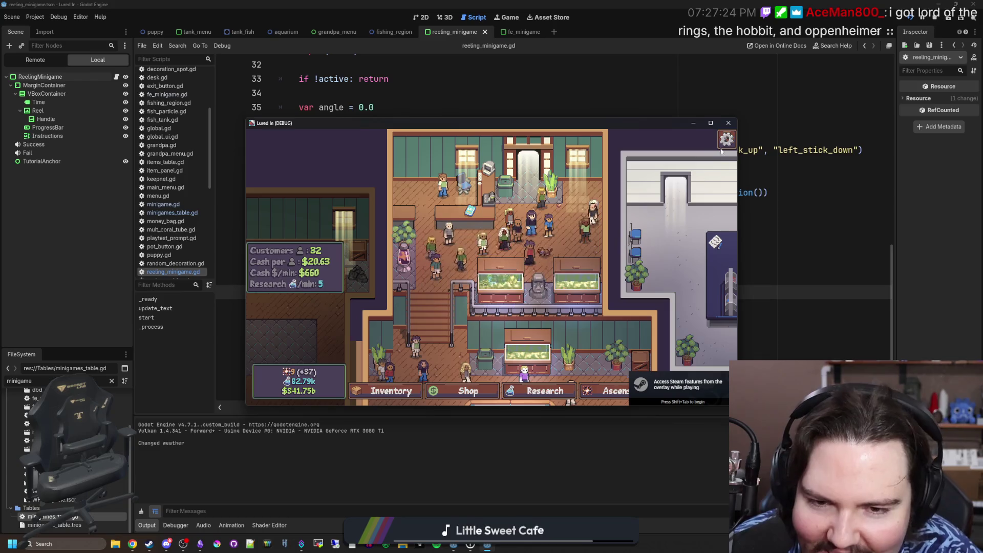
left_click(711, 123)
left_click(634, 246)
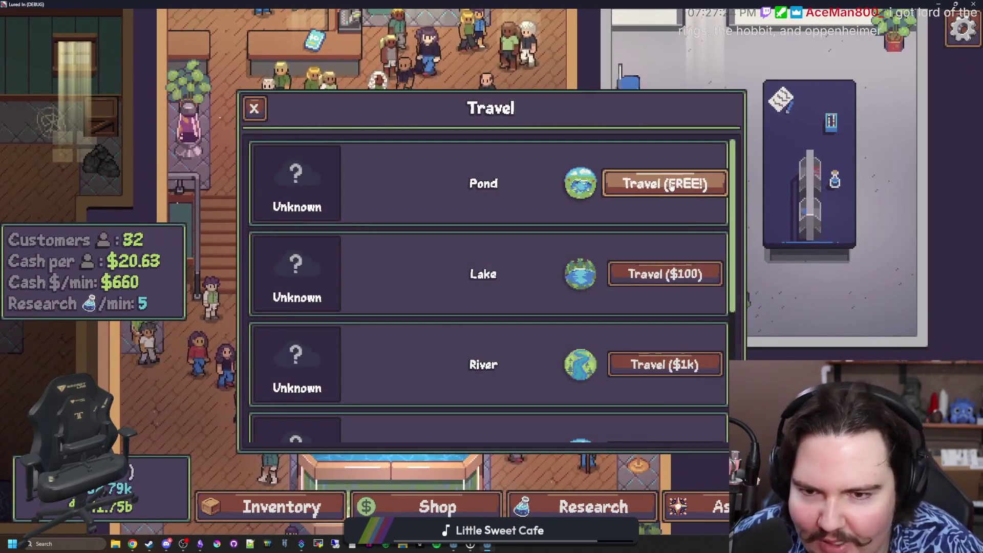
left_click(665, 183)
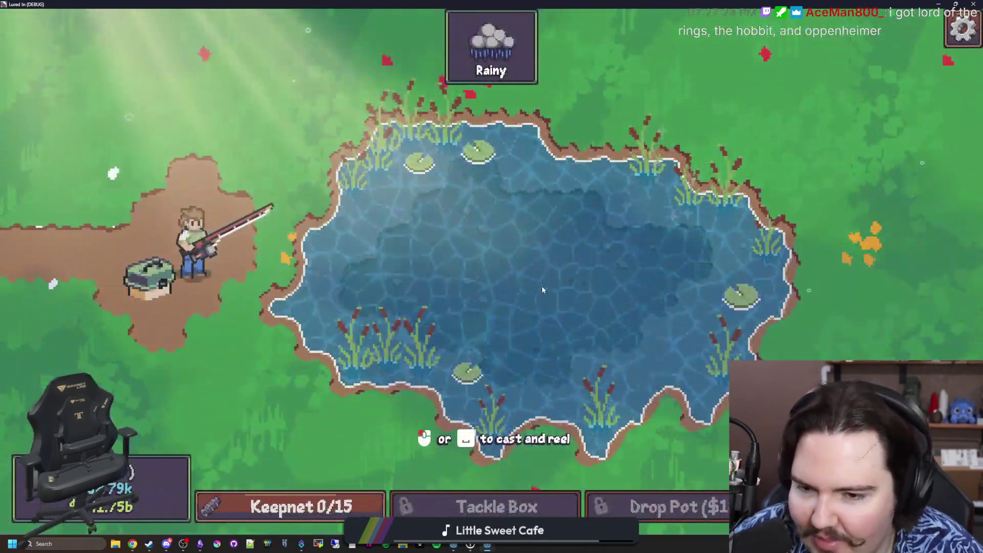
Step: Cast, hook and reel until Fish Caught! lands a Bluegill, then shrink the game window
key("space")
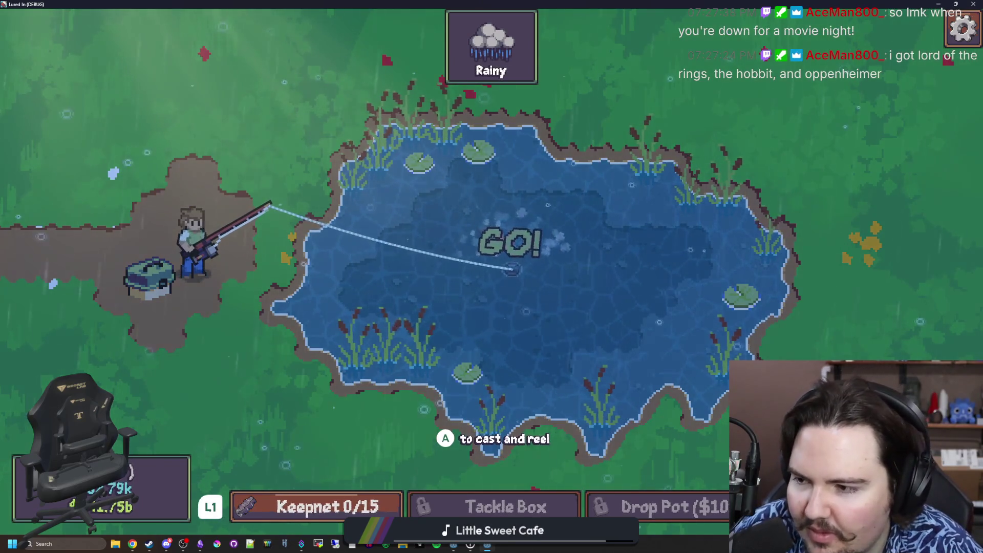
key("space")
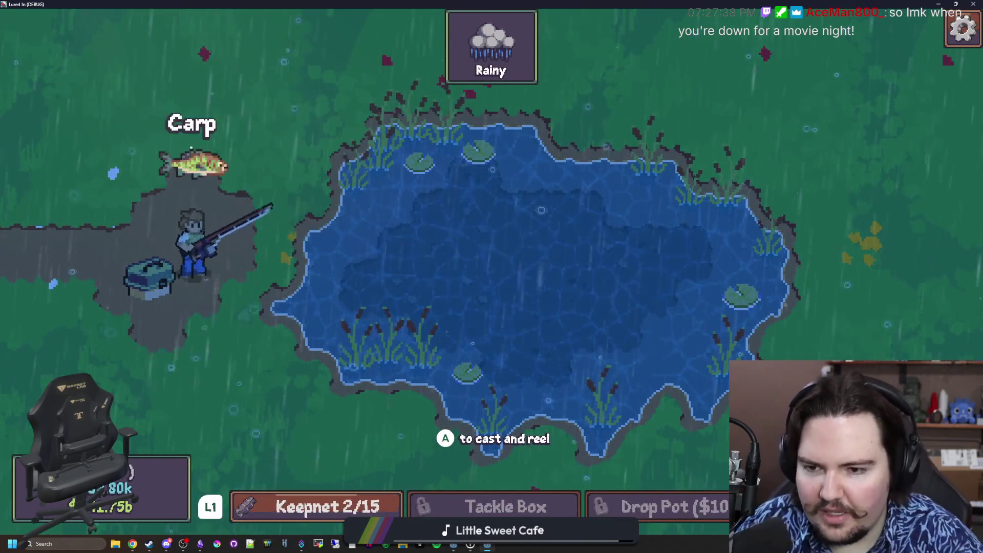
left_click(546, 279)
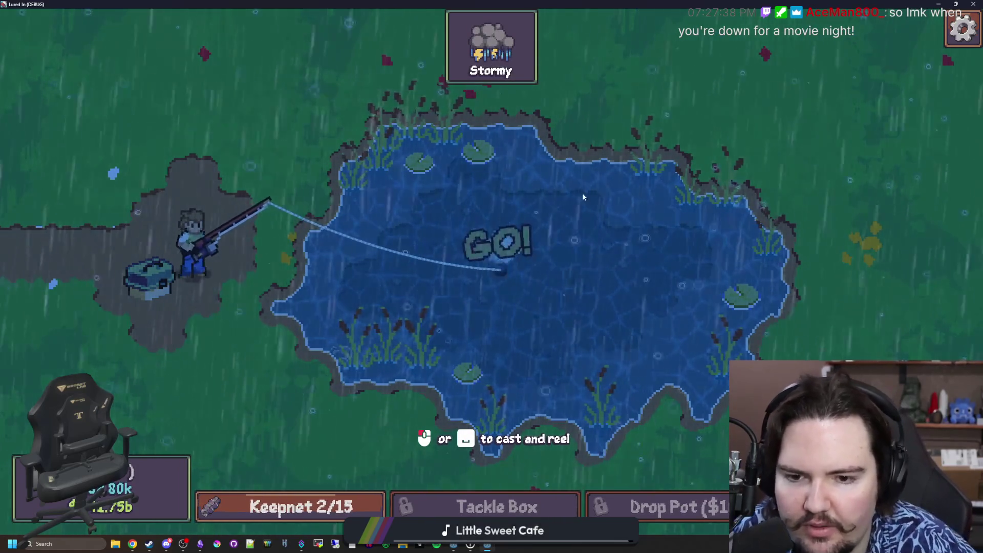
left_click(539, 253)
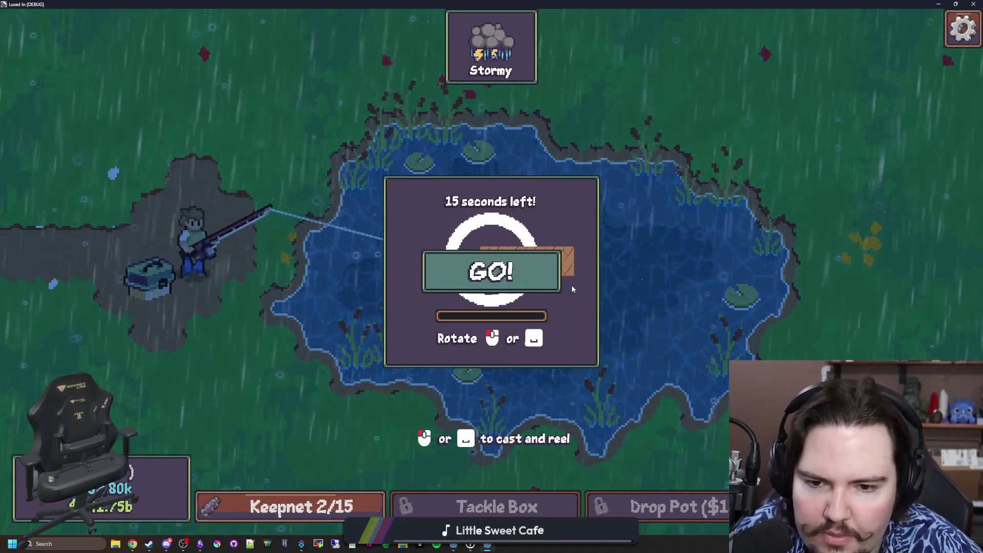
left_click(517, 169)
key("space")
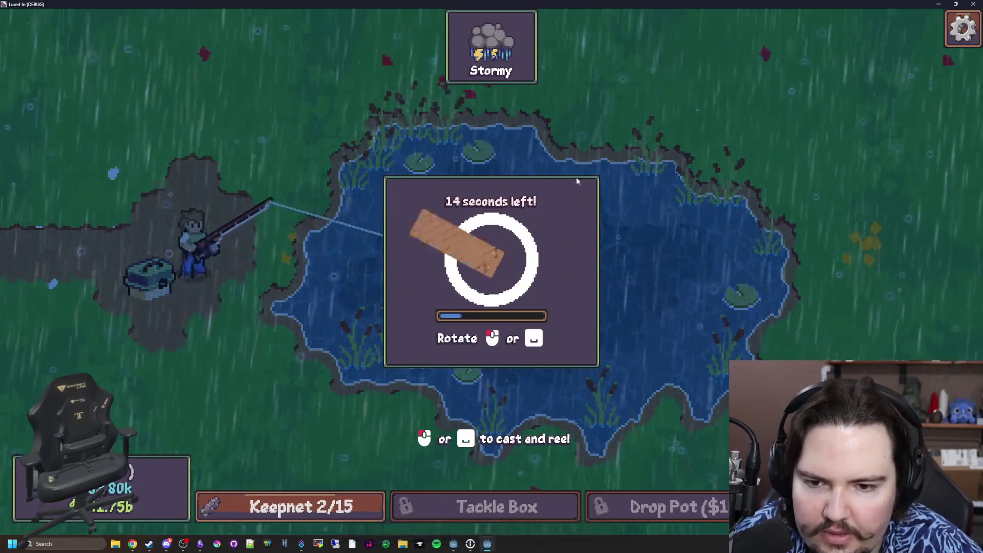
key("space")
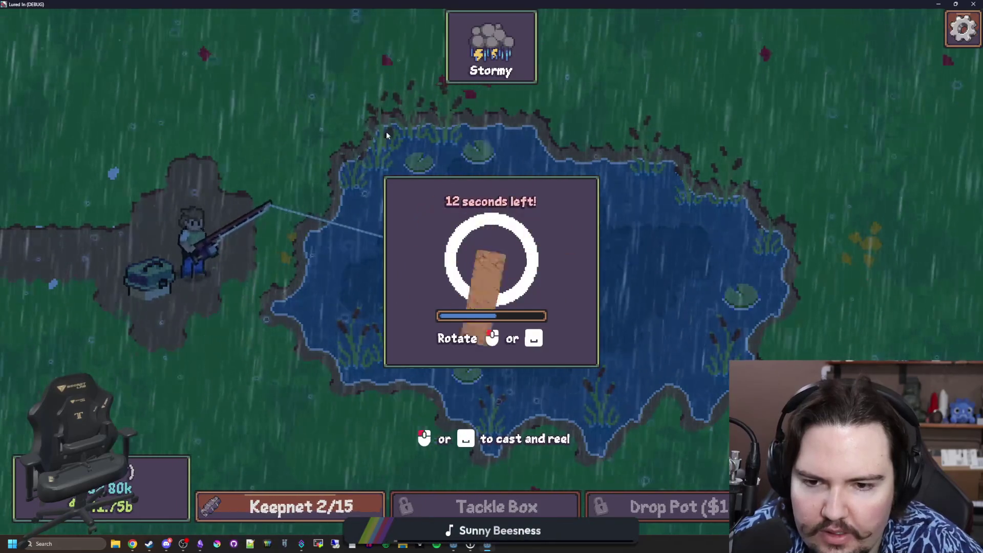
key("space")
key("space")
key("space")
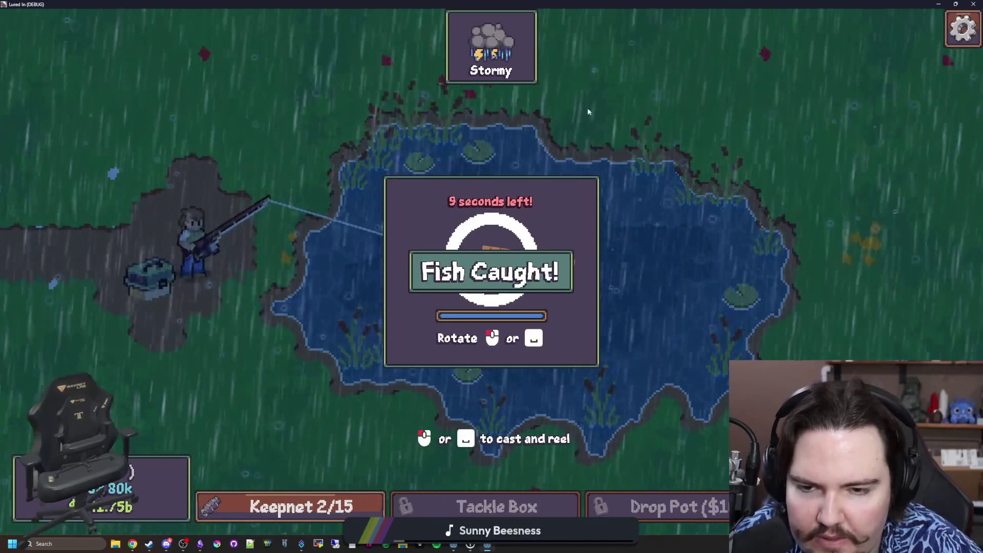
left_click_drag(640, 3, 386, 298)
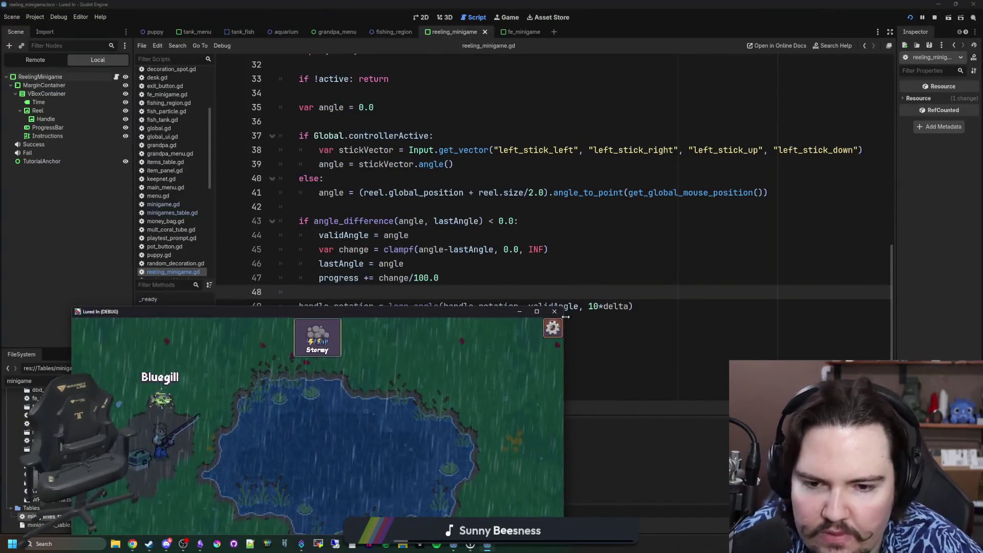
Step: Close the game and change the handle lerp weight from 10*delta to 15*delta, saving
key("alt+F4")
left_click(598, 306)
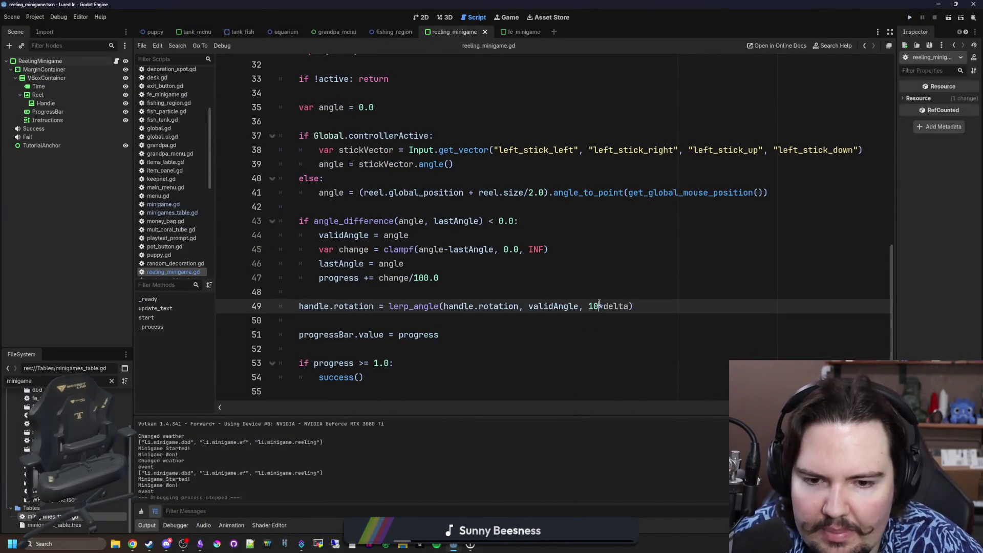
type("5")
left_click(625, 334)
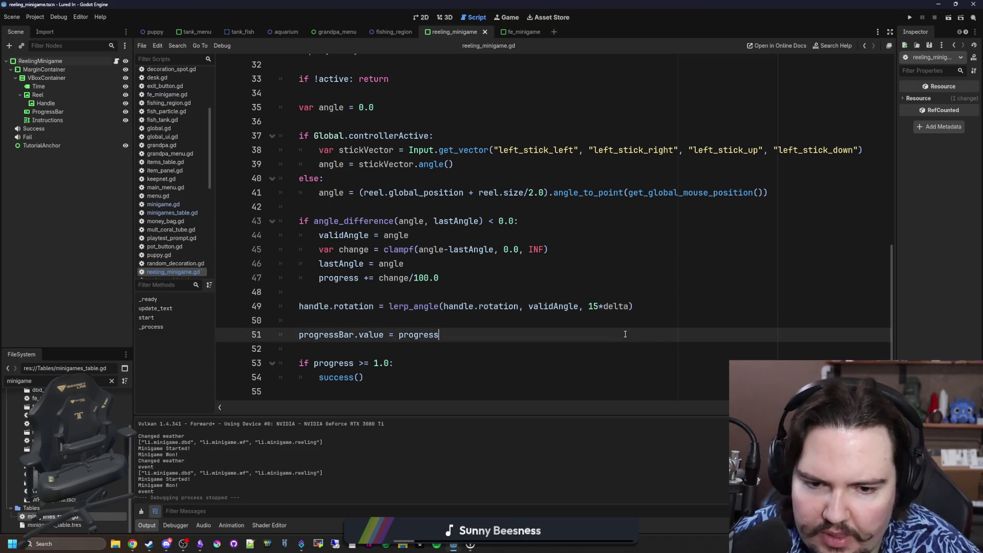
left_click(560, 320)
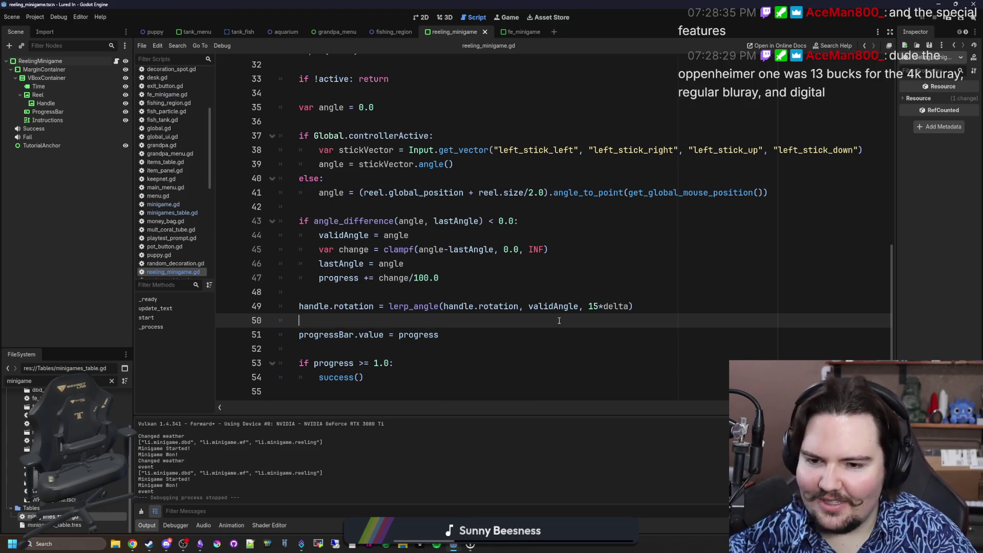
left_click(416, 353)
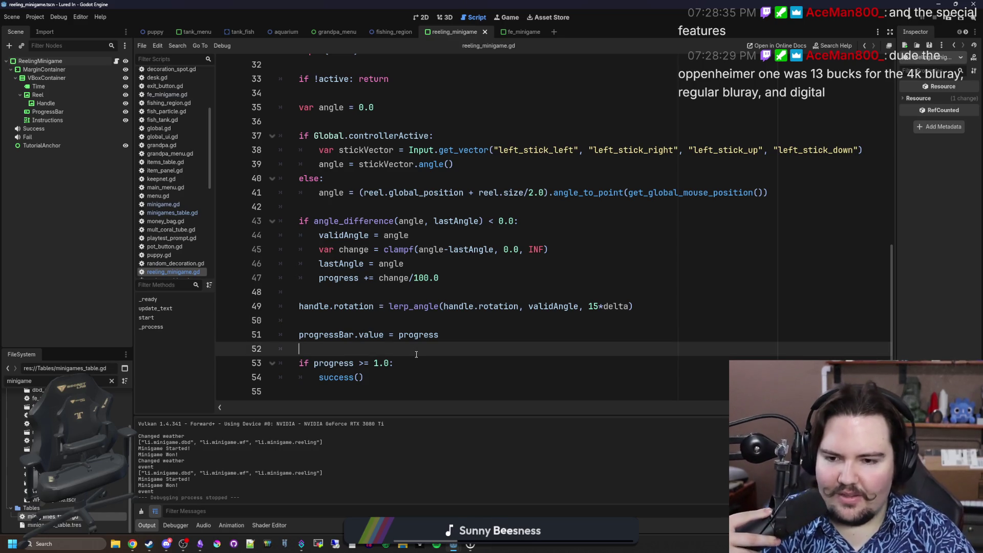
left_click(408, 318)
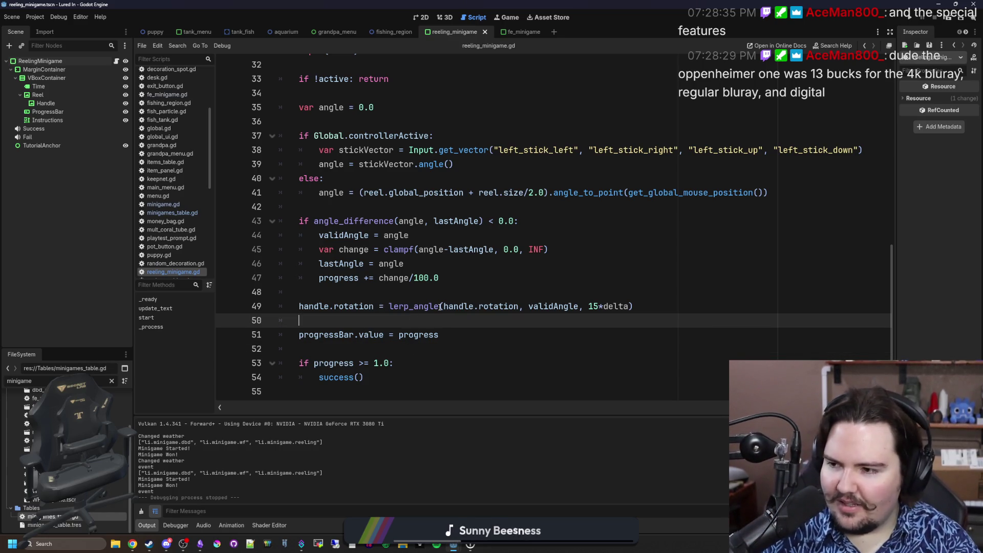
key("ctrl+s")
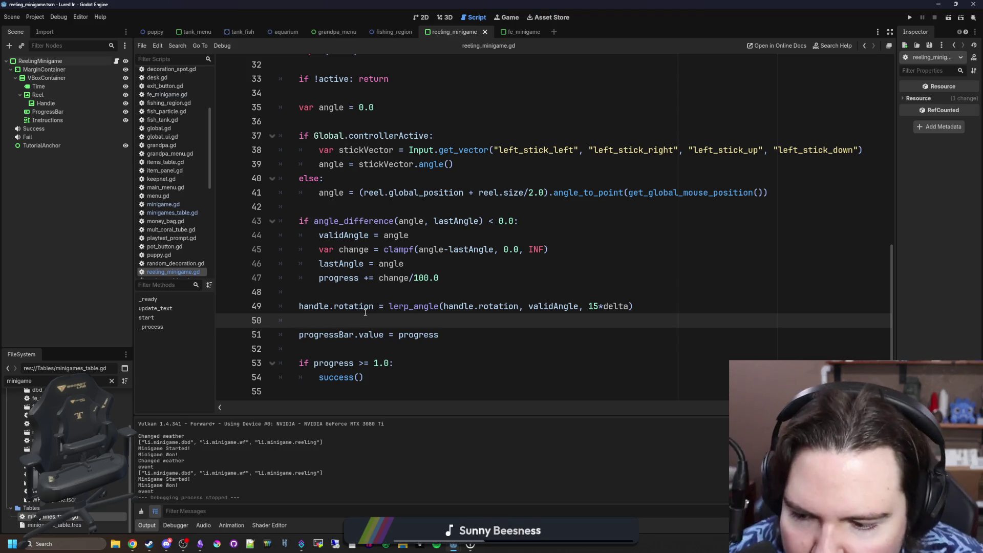
scroll(359, 333, "up", 7)
scroll(388, 267, "down", 7)
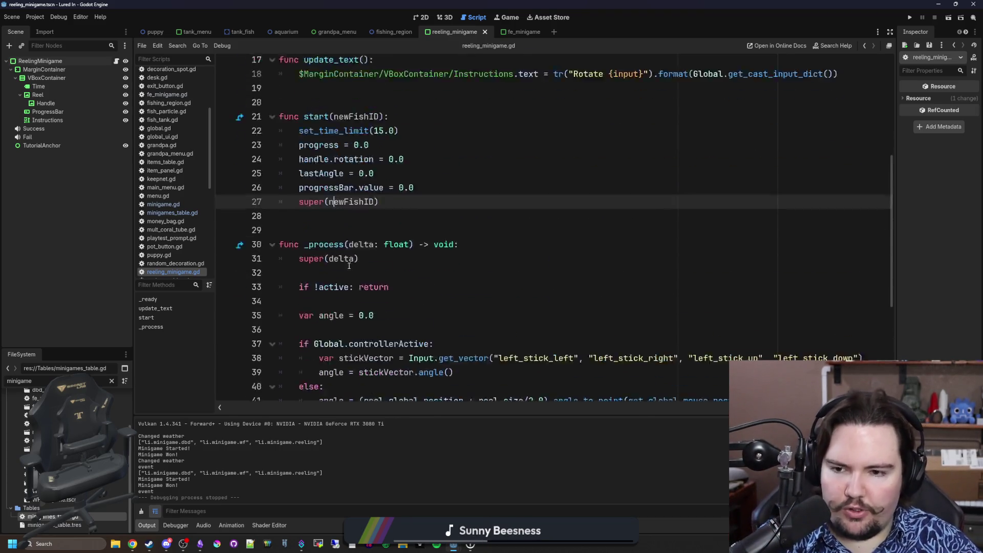
left_click(352, 292)
key("ctrl+s")
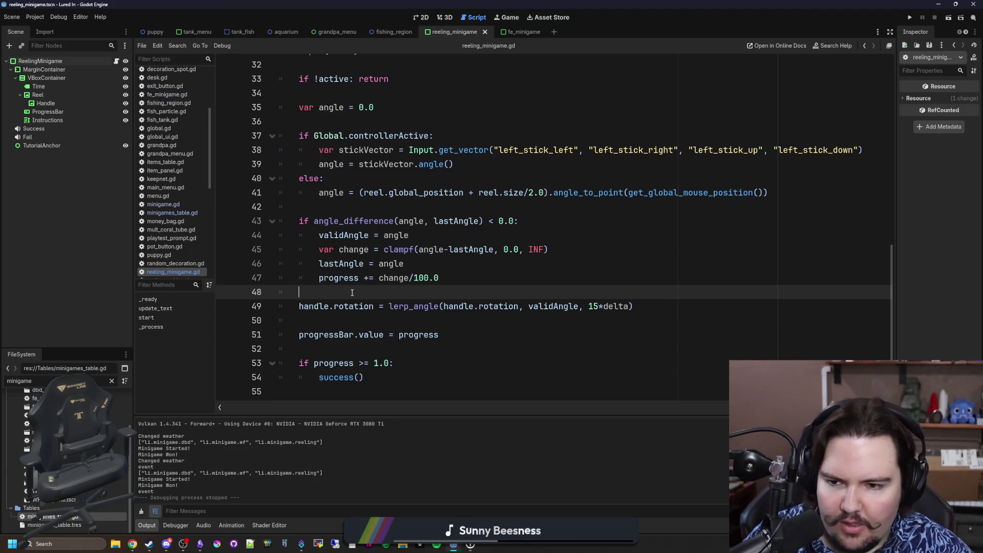
key("ctrl+s")
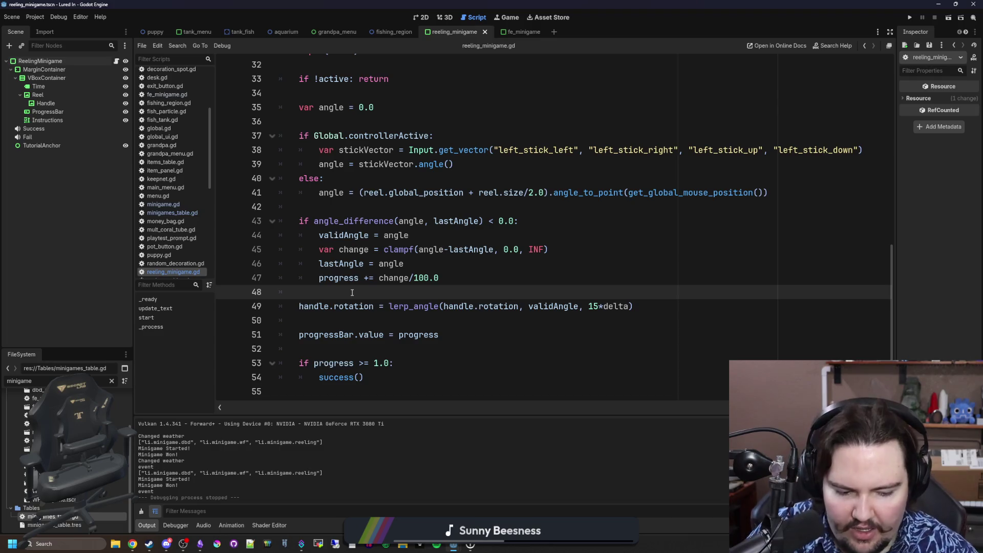
key("ctrl+s")
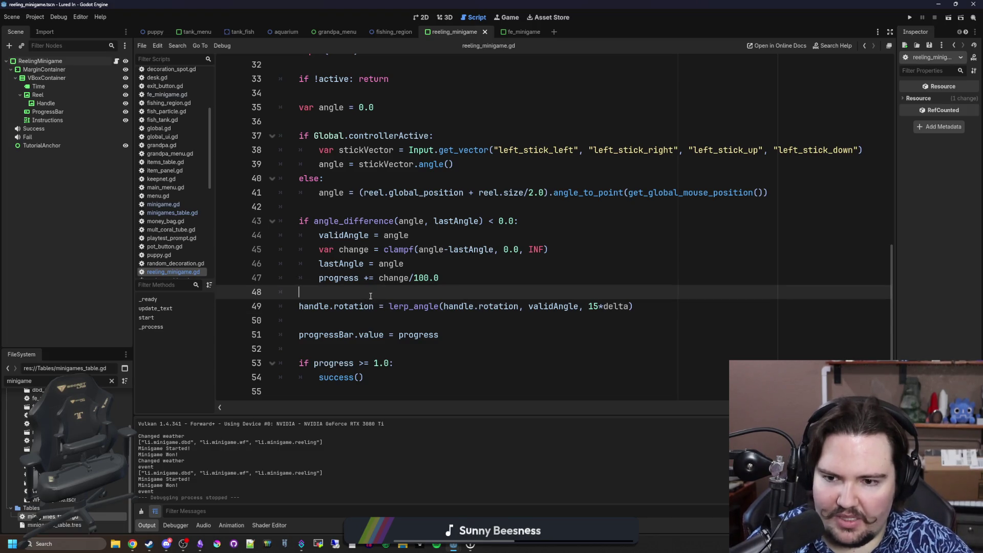
scroll(371, 296, "up", 10)
left_click(356, 273)
key("ctrl+s")
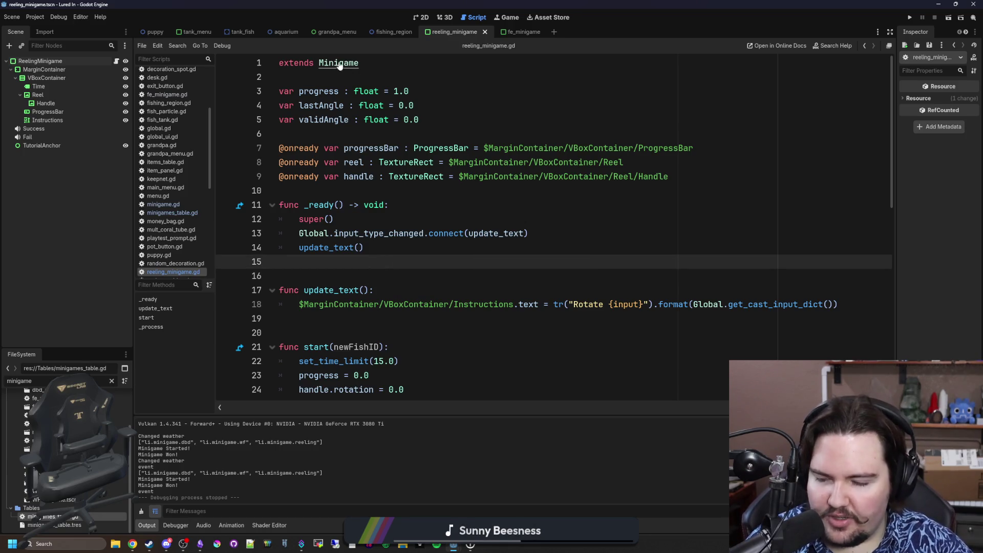
left_click(376, 262)
scroll(375, 268, "down", 3)
scroll(376, 268, "down", 8)
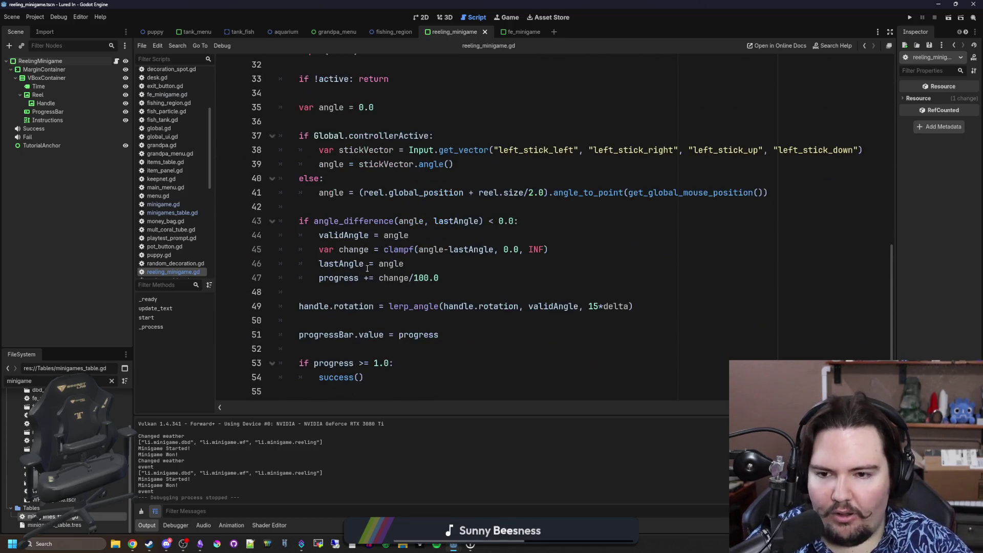
mouse_move(400, 378)
left_mouse_down()
mouse_move(318, 288)
mouse_move(318, 306)
mouse_move(317, 136)
left_mouse_up()
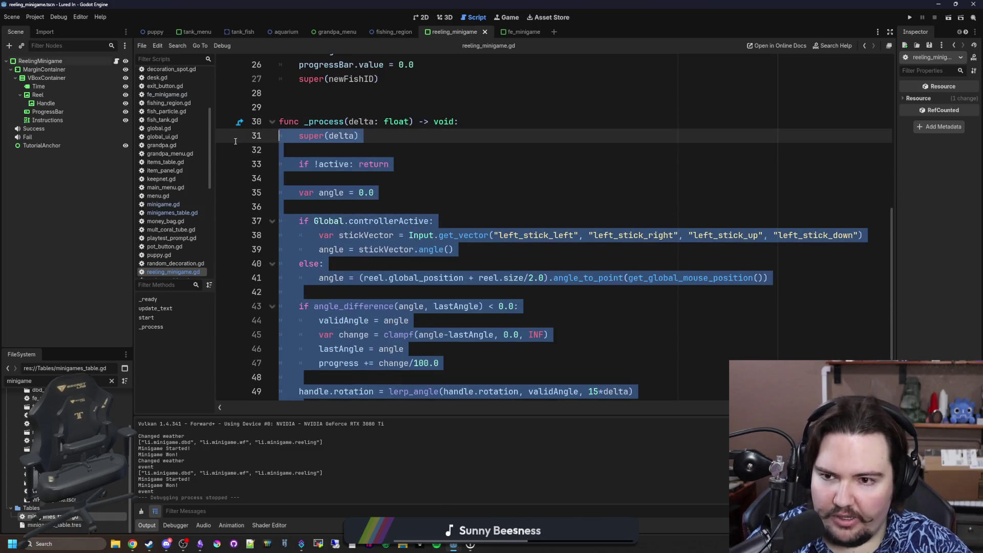
left_click(327, 96)
scroll(333, 205, "down", 2)
scroll(333, 230, "up", 11)
left_click(342, 290)
left_click(363, 257)
key("ctrl+s")
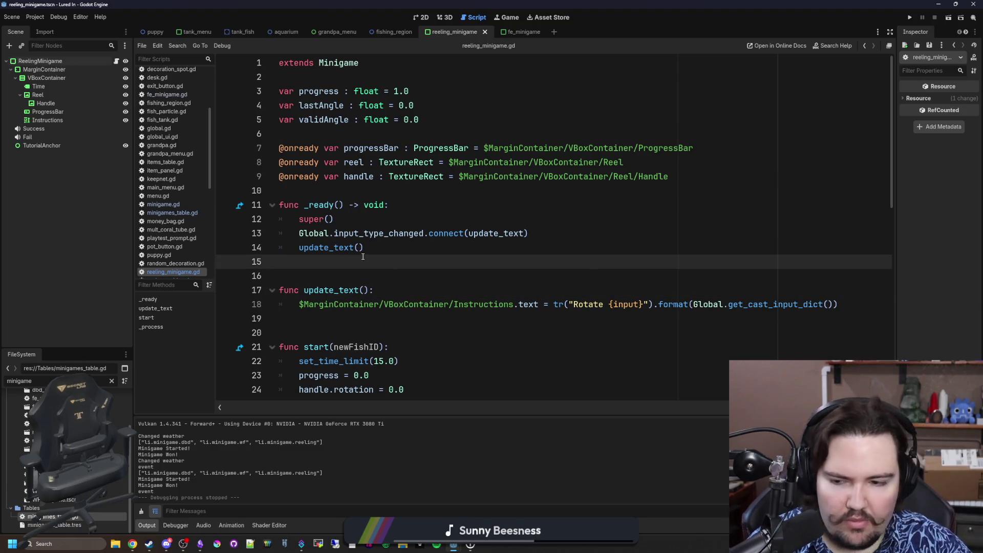
scroll(354, 267, "down", 10)
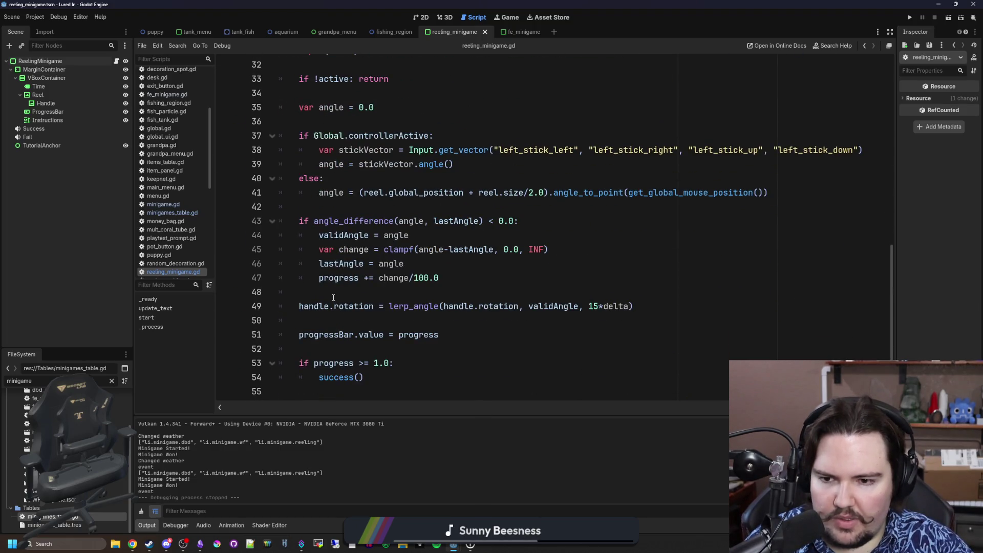
left_click(334, 296)
key("ctrl+s")
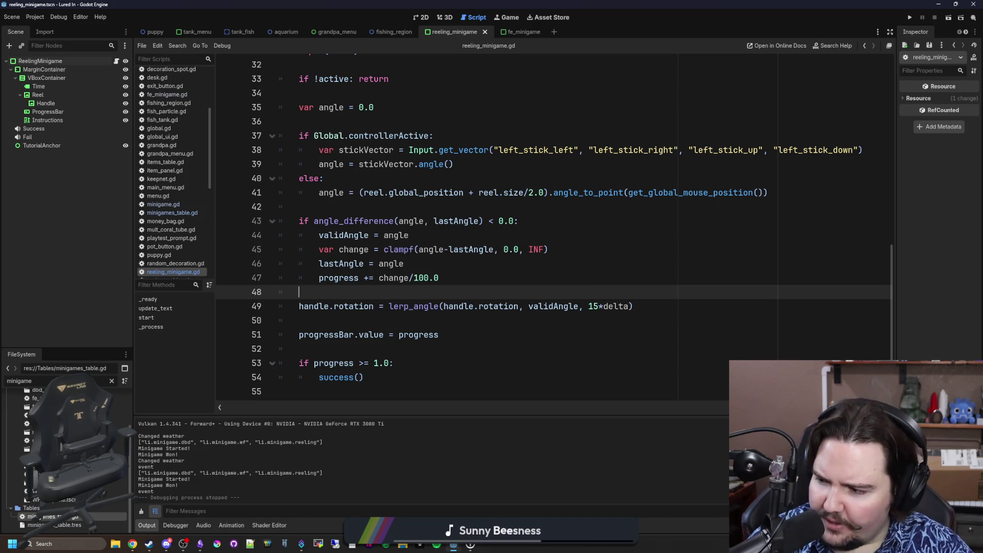